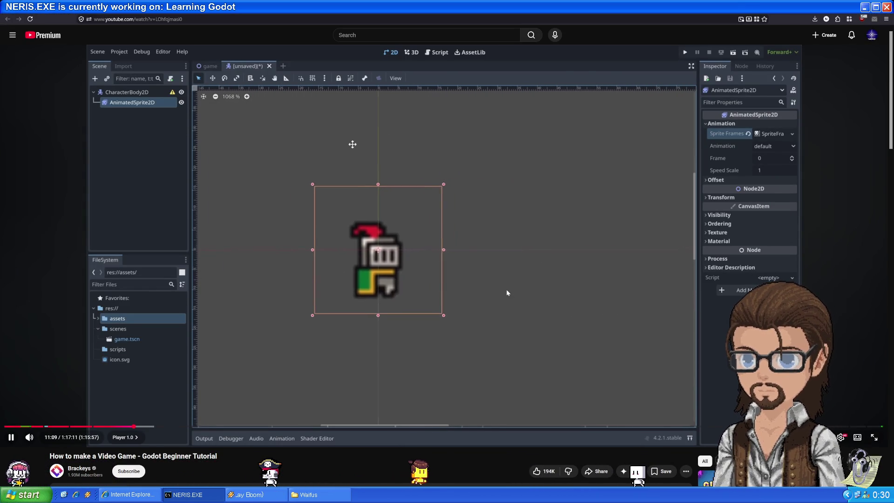
Step: Rewind the Godot tutorial video ten seconds and resume playback
left_click(541, 243)
key("Left")
key("Left")
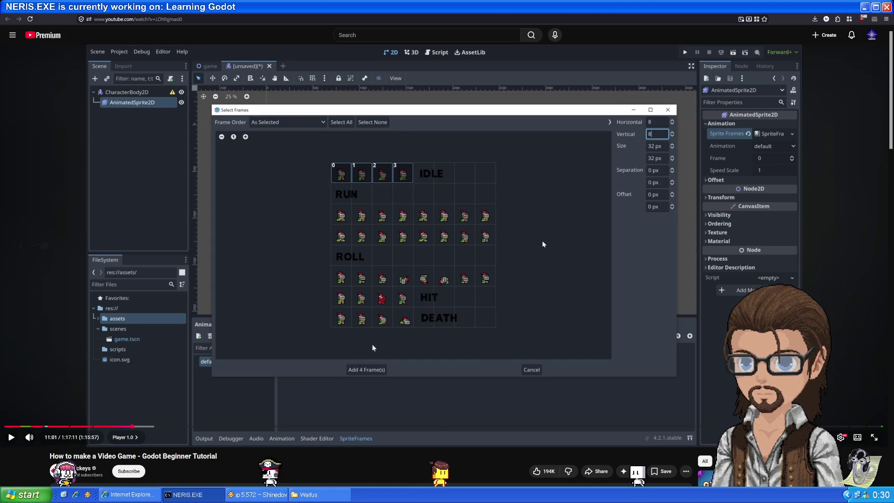
left_click(542, 243)
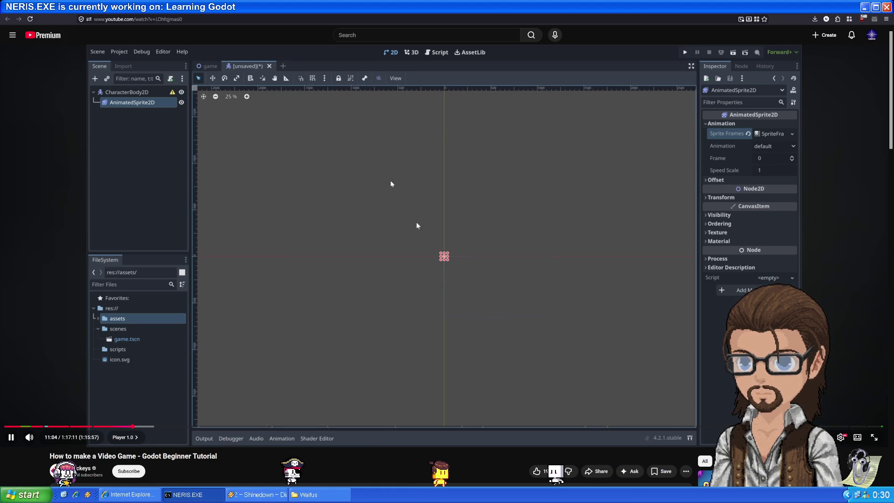
Step: Zoom onto the cat sprite, preview its four-frame animation, and open the add-frames file picker
left_click(394, 222)
key("alt+Tab")
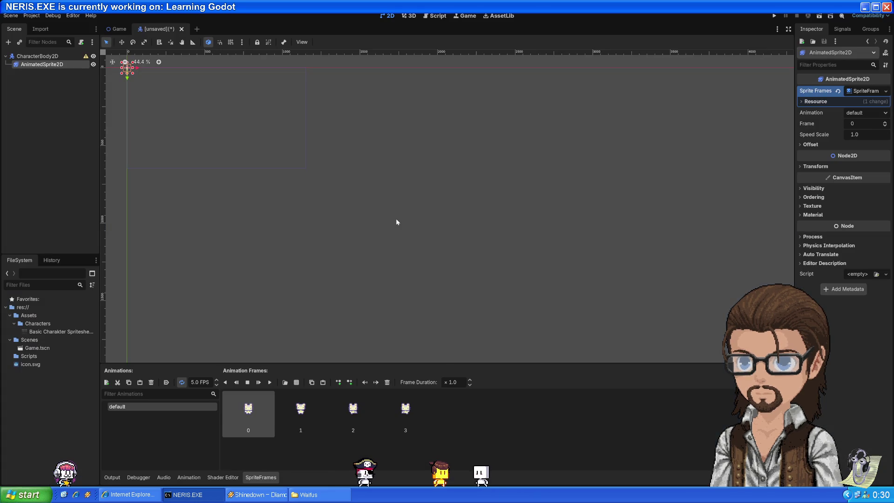
scroll(437, 229, "up", 20)
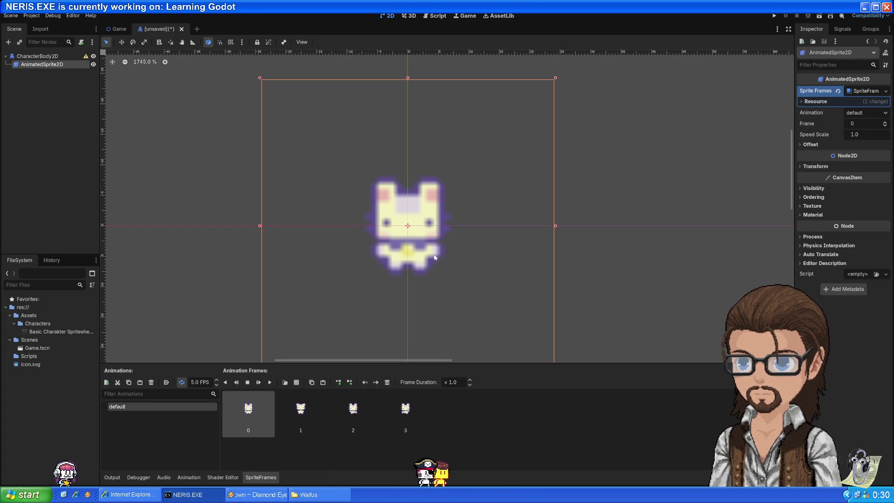
left_click(270, 383)
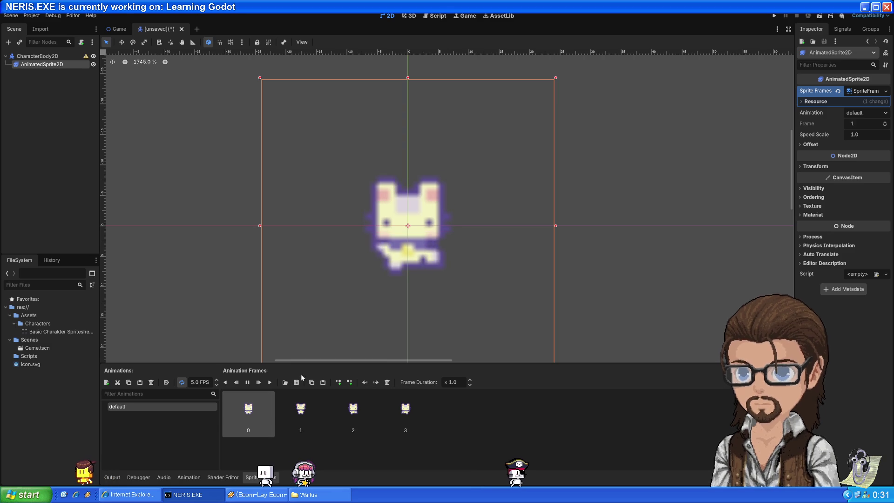
left_click(285, 382)
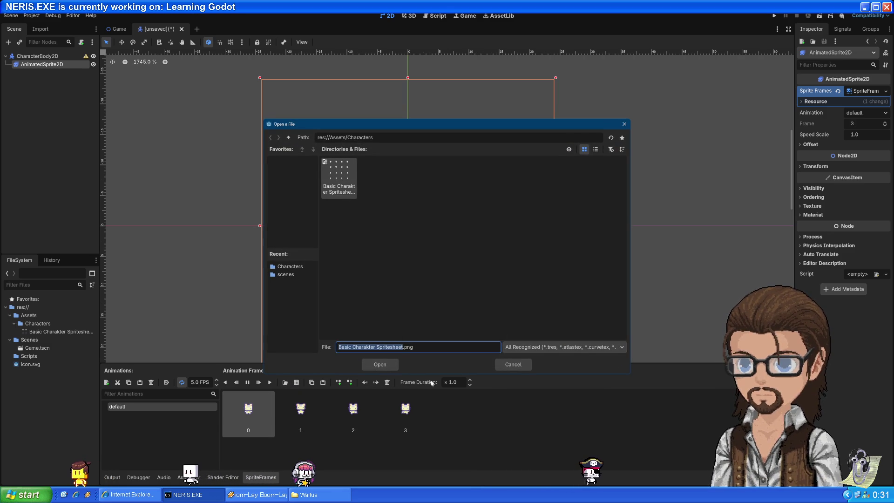
Step: Open the character spritesheet's frame grid and cancel without adding any frames
double_click(345, 174)
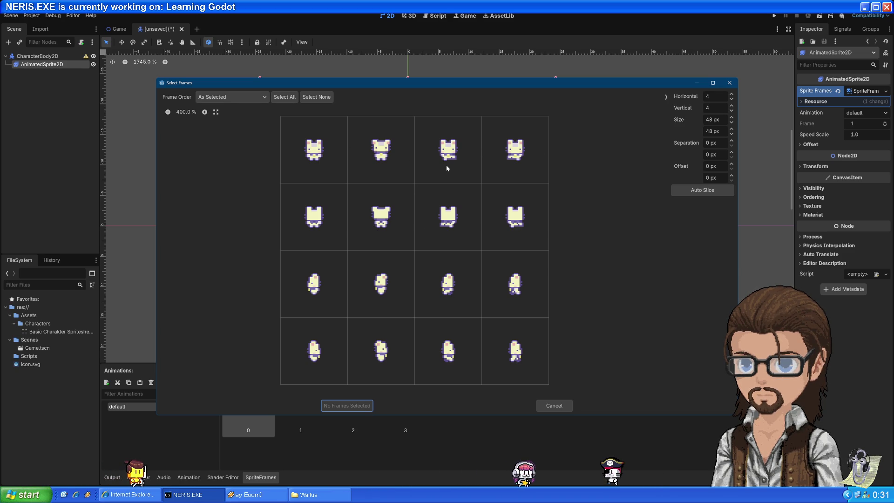
left_click(558, 405)
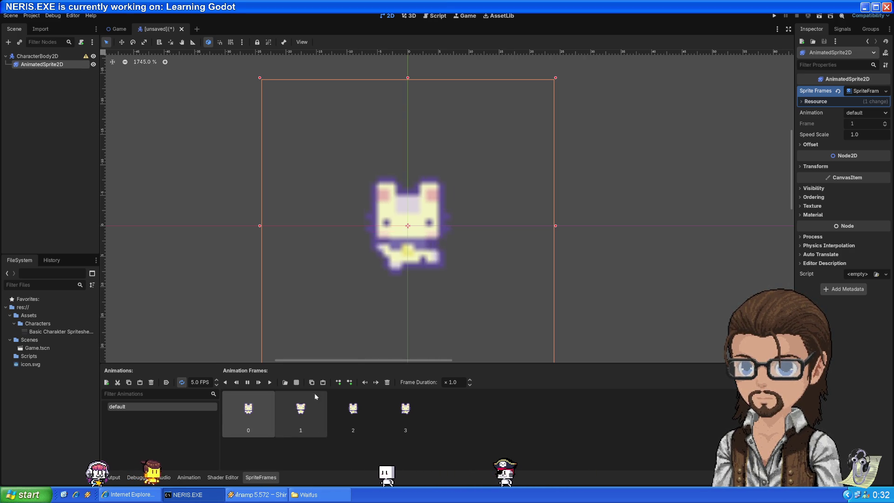
left_click(285, 382)
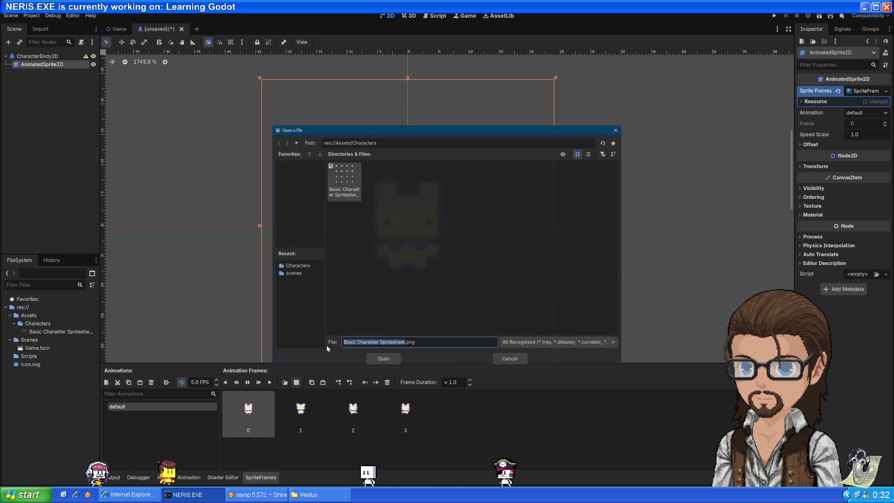
left_click(379, 365)
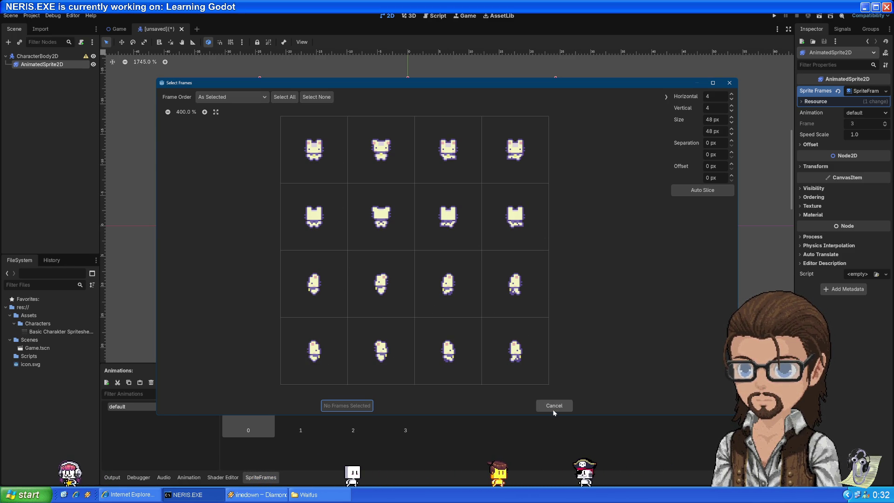
left_click(563, 405)
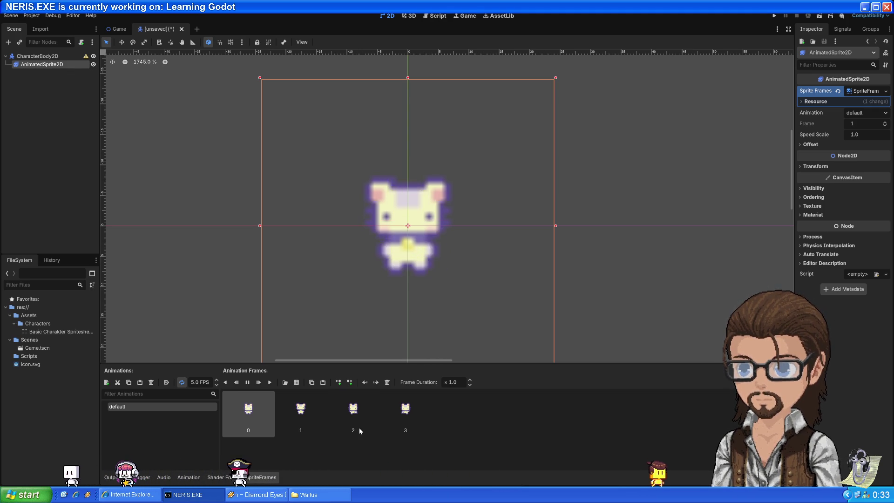
Step: Stop the animation preview and click through frames 0 to 3 of the default animation
left_click(245, 384)
left_click(309, 406)
left_click(338, 414)
left_click(391, 409)
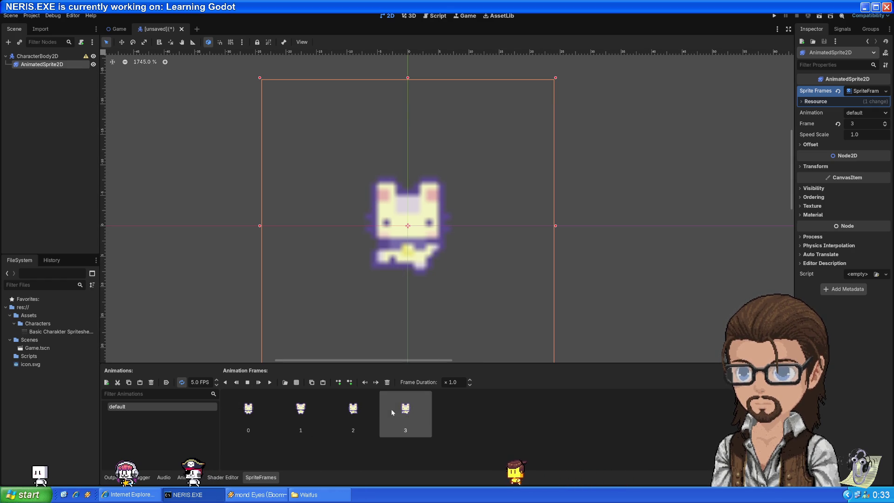
left_click(354, 413)
left_click(301, 415)
left_click(255, 418)
left_click(294, 414)
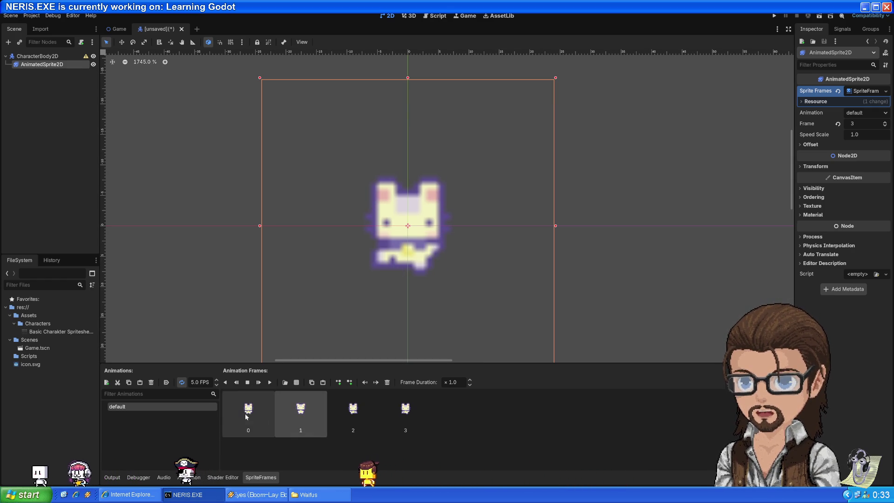
left_click(246, 416)
left_click(328, 412)
left_click(292, 415)
left_click(348, 412)
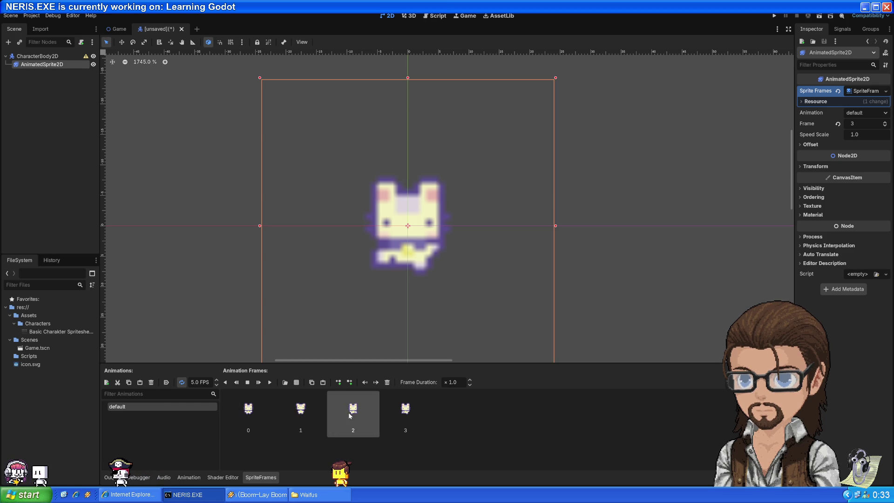
left_click(241, 413)
Step: Add the first two top-row spritesheet cells as frames, then select all six frames
left_click(296, 382)
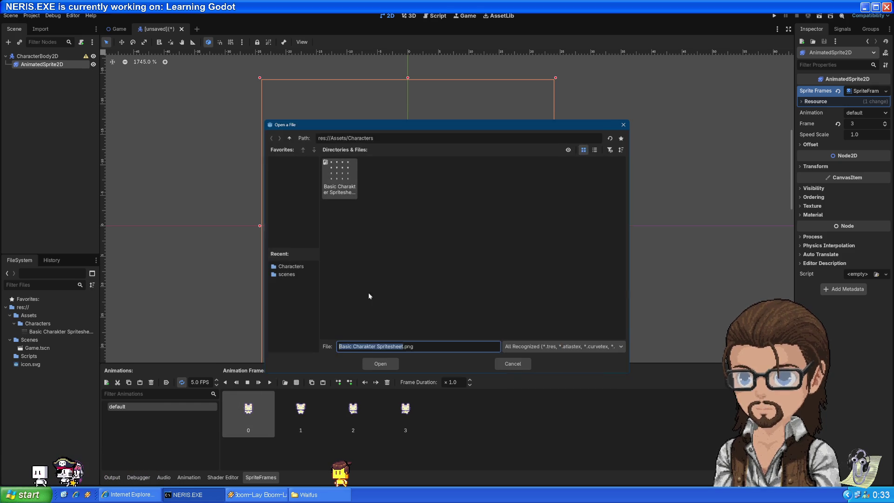
double_click(346, 194)
left_click(333, 155)
left_click(373, 158)
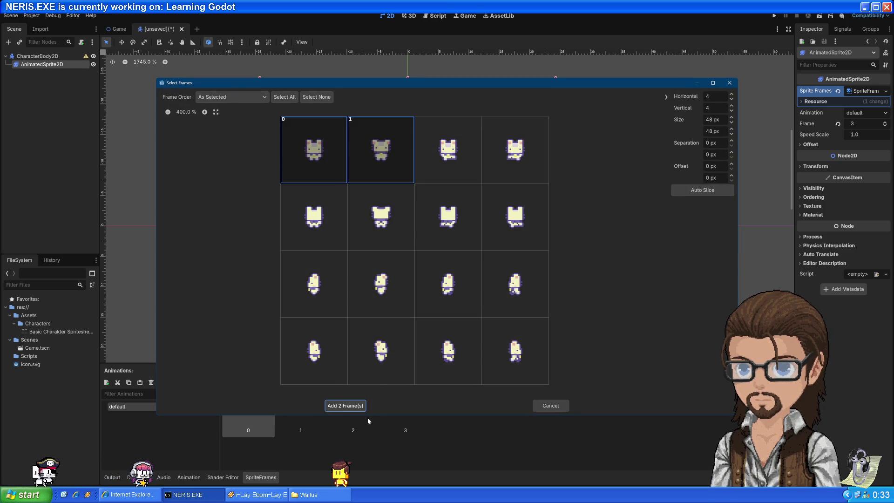
left_click(345, 406)
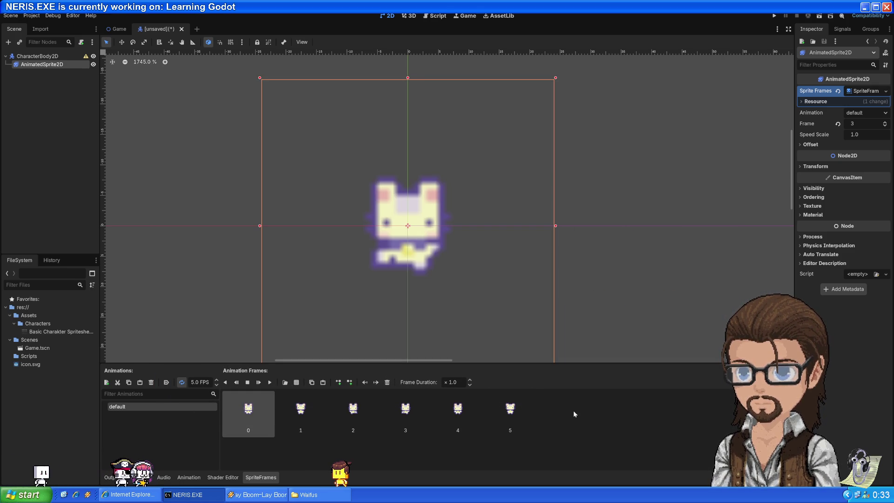
left_click(521, 409)
key("Escape")
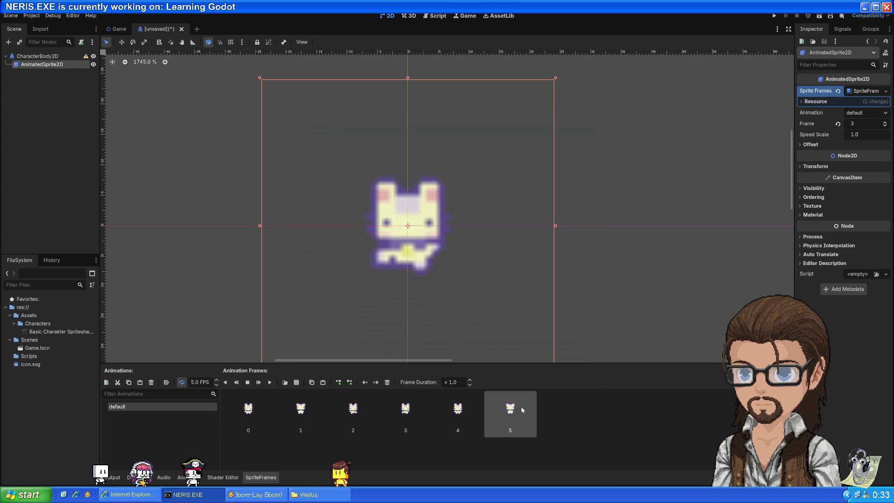
left_click(267, 401, "shift")
Step: Delete all six frames and re-add the first two top-row spritesheet cells as frames
key("Delete")
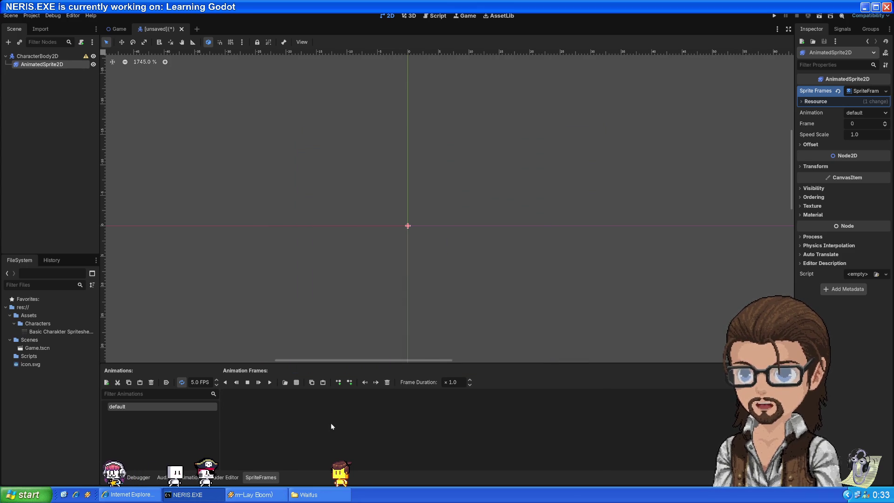
left_click(296, 382)
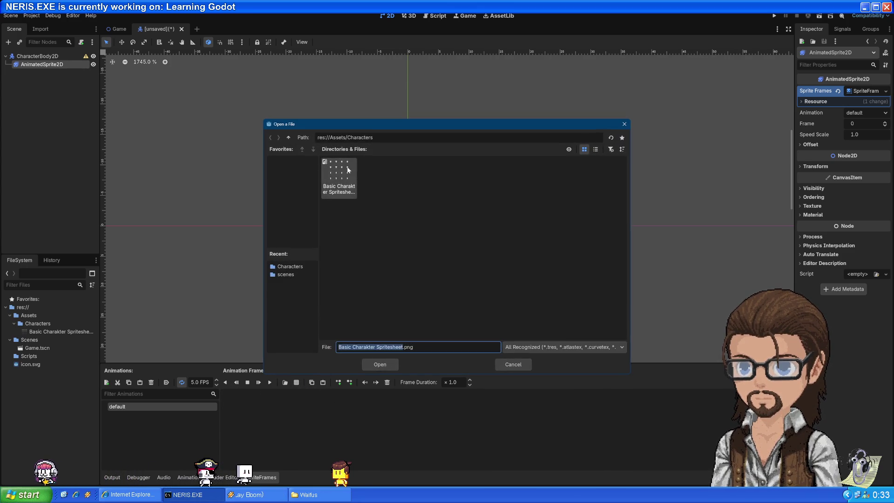
key("Return")
left_click(328, 160)
left_click(390, 165)
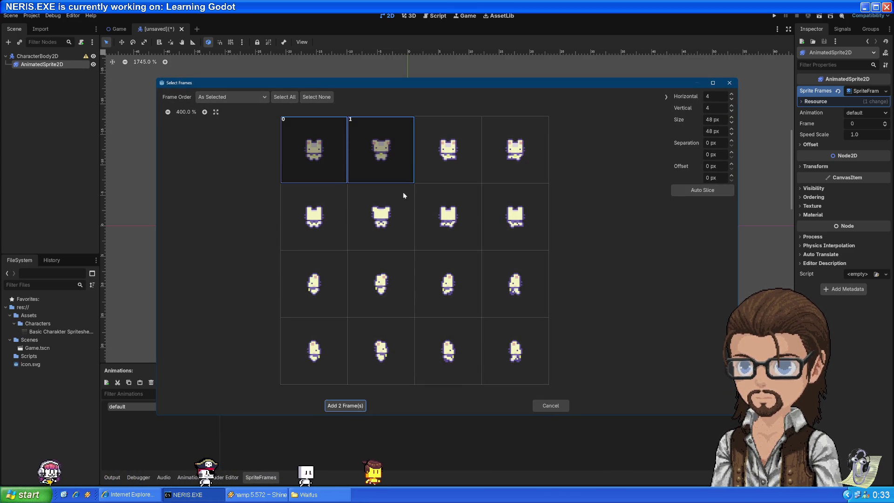
left_click(357, 406)
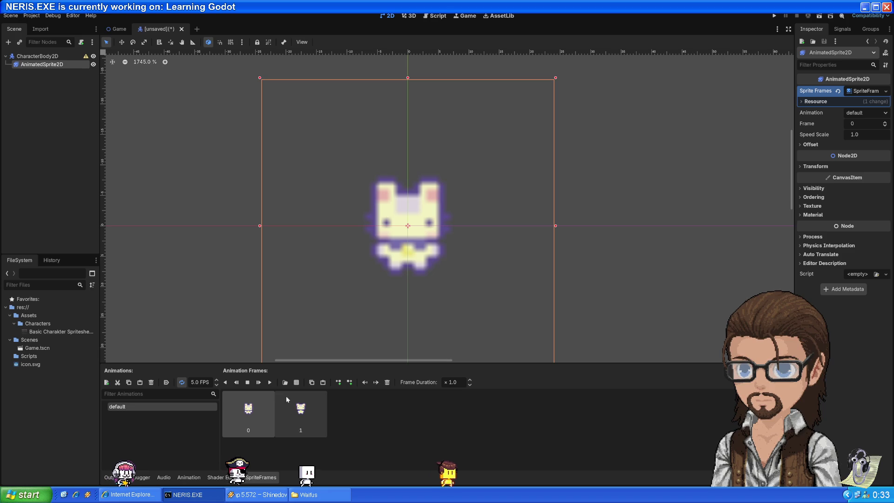
Step: Play and stop the two-frame animation, reopen and cancel the frame grid, then return to YouTube
left_click(270, 382)
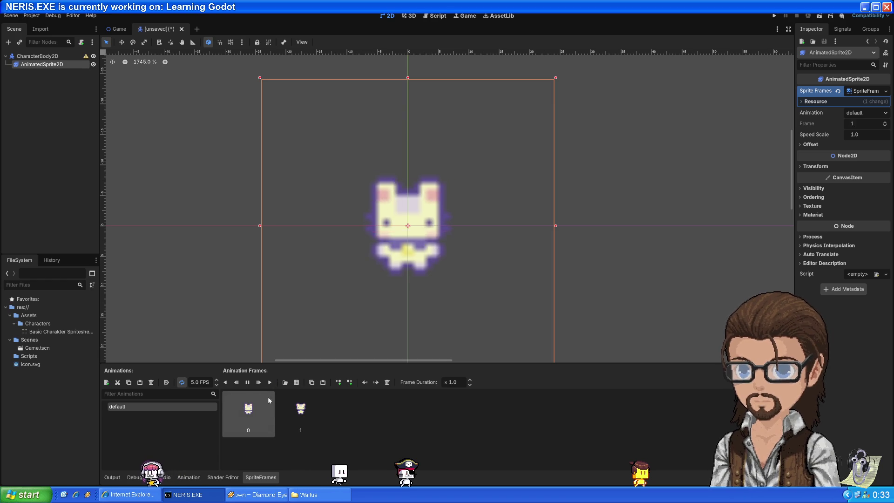
left_click(247, 381)
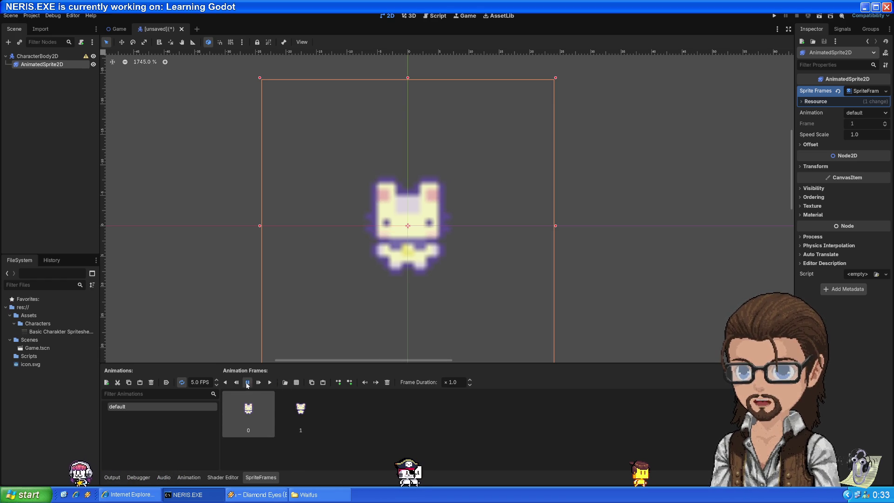
left_click(296, 383)
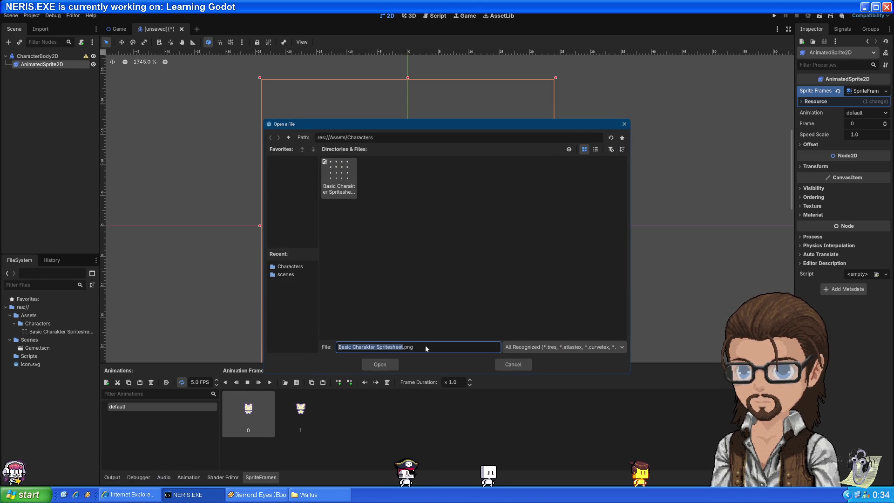
double_click(349, 184)
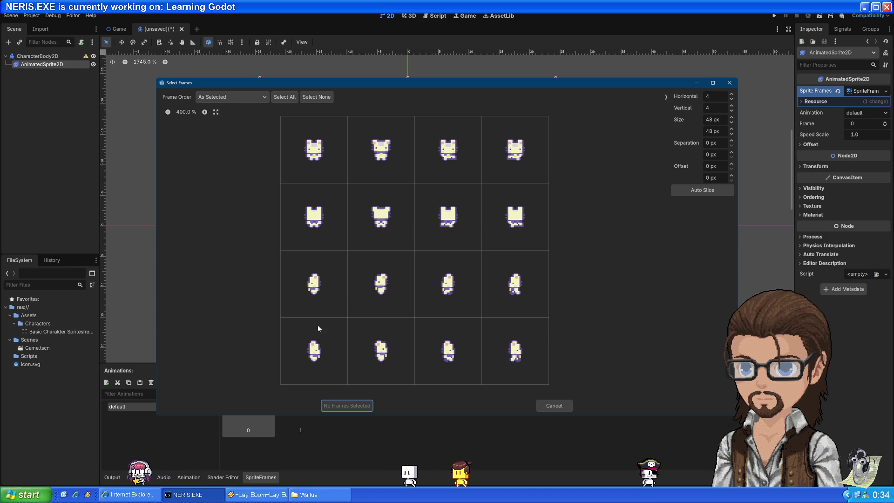
left_click(554, 405)
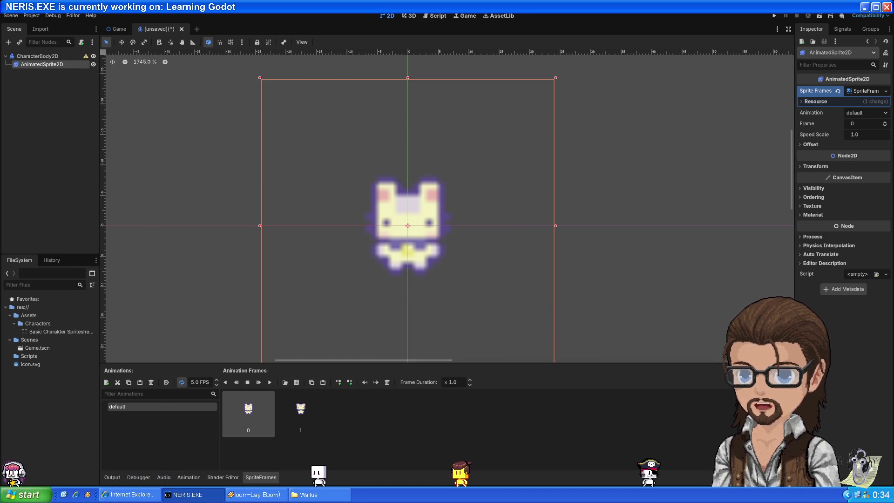
key("alt+Tab")
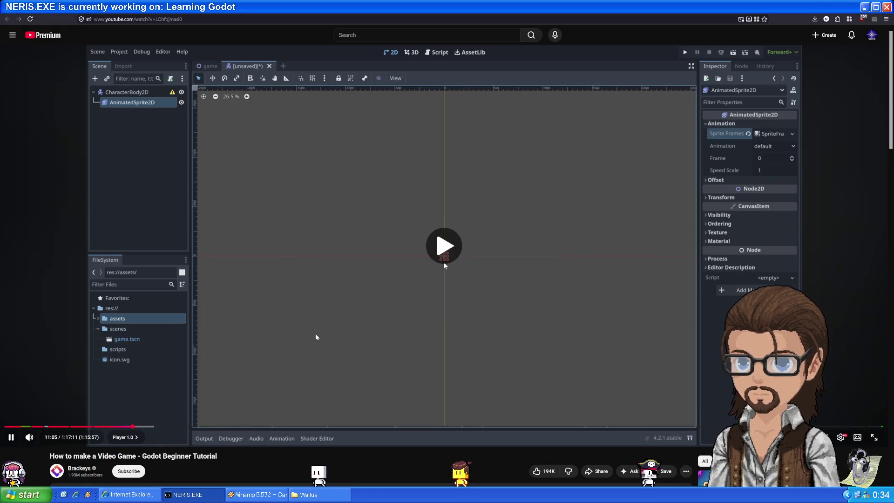
Step: Let the tutorial play on, then switch back to the Godot editor
left_click(313, 333)
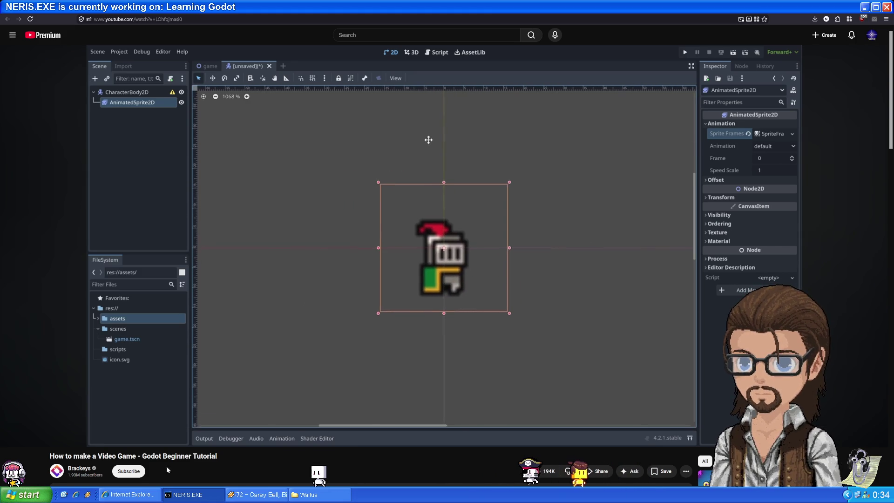
key("alt+Tab")
Step: Zoom and pan the viewport around the cat sprite, then switch back to the tutorial
scroll(462, 244, "down", 2)
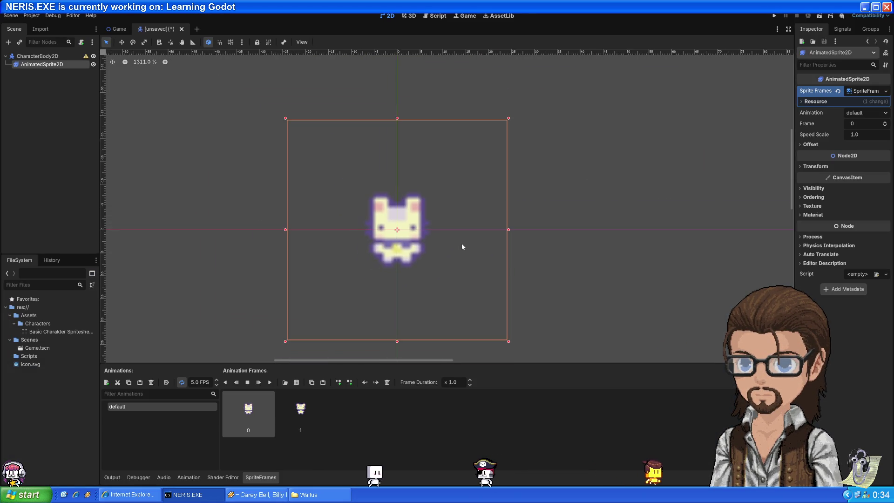
scroll(462, 247, "up", 3)
left_click_drag(462, 250, 519, 294)
key("alt+Tab")
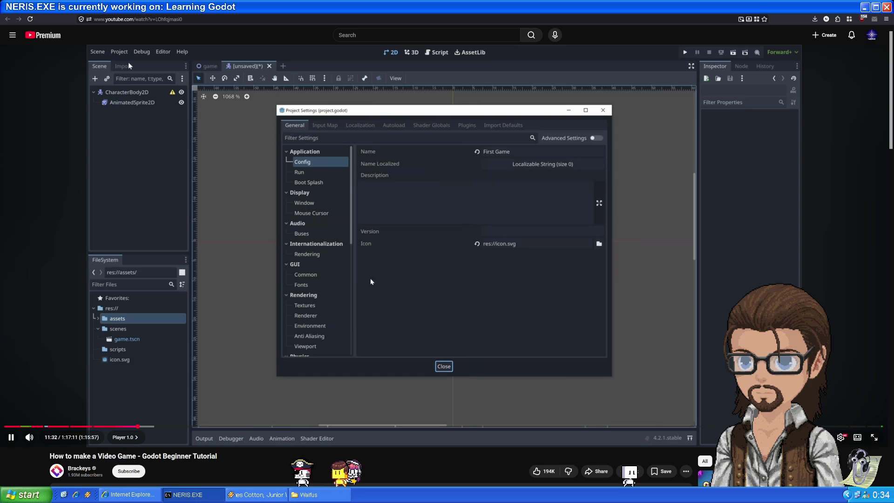
Step: Open Project Settings at Rendering > Textures, then let the tutorial play on
left_click(237, 365)
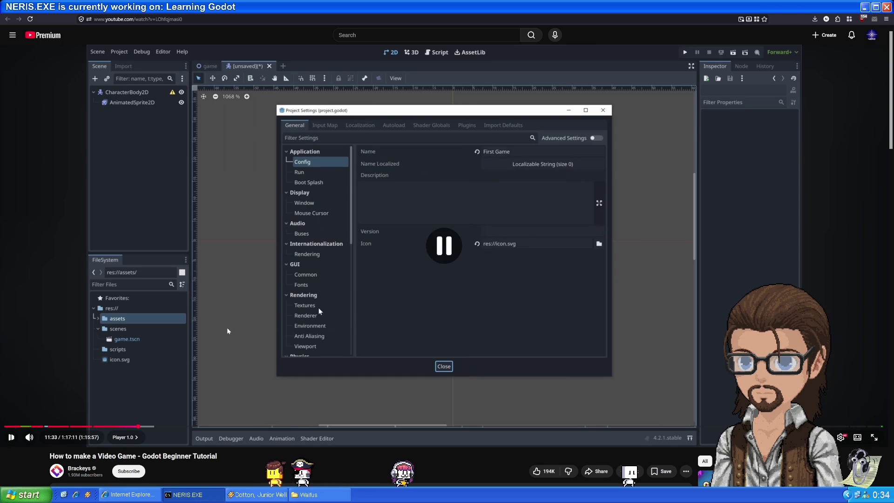
key("alt+Tab")
left_click(31, 15)
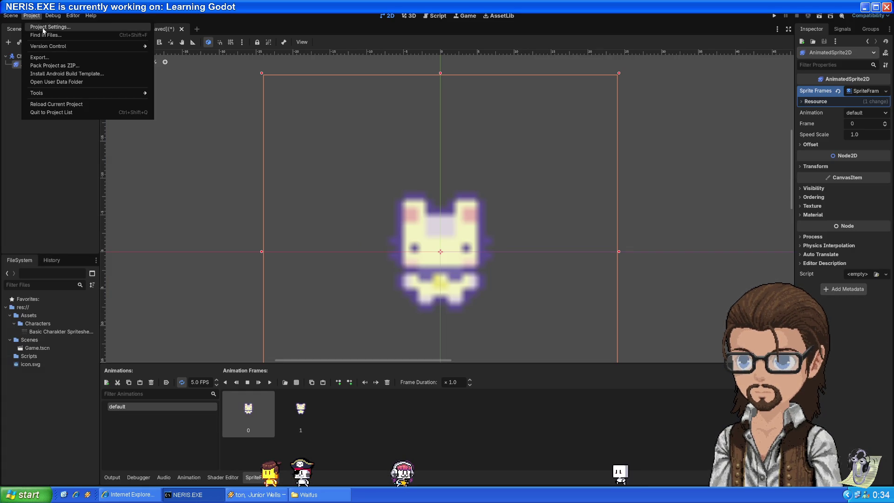
left_click(43, 27)
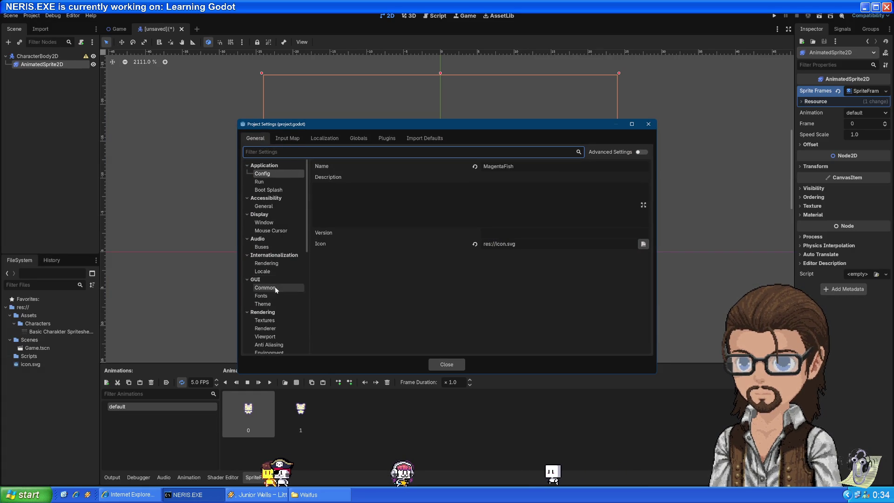
left_click(276, 312)
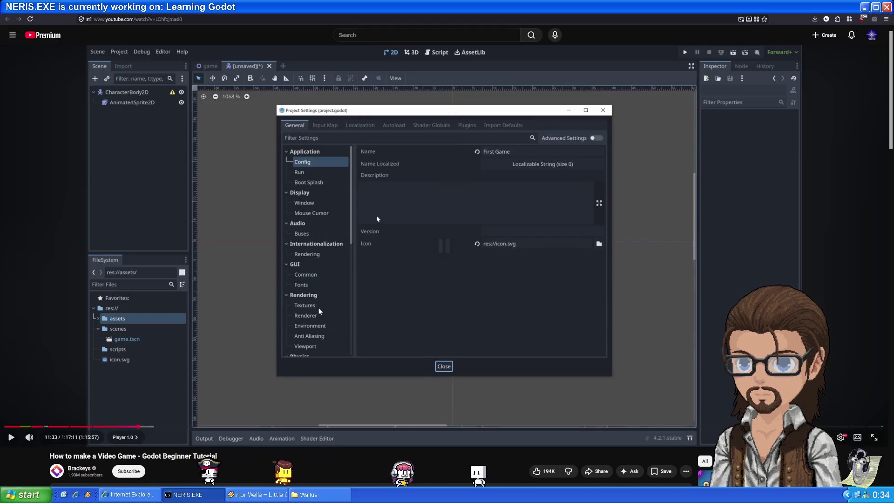
key("alt+Tab")
left_click(381, 266)
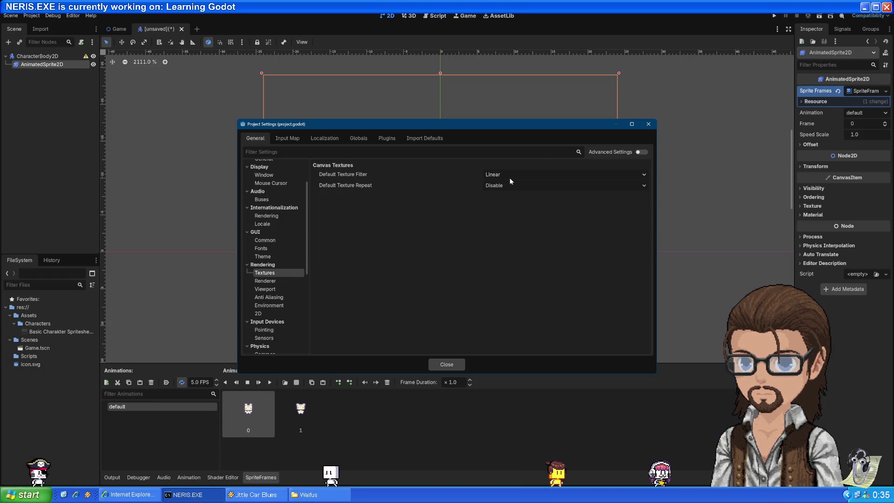
Step: Set Default Texture Filter to Nearest, close the settings, and play the cat animation
left_click(504, 175)
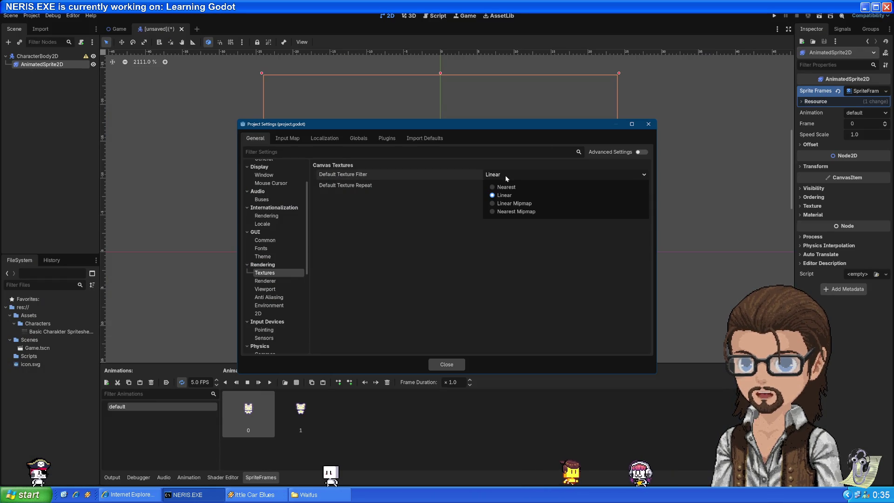
left_click(511, 187)
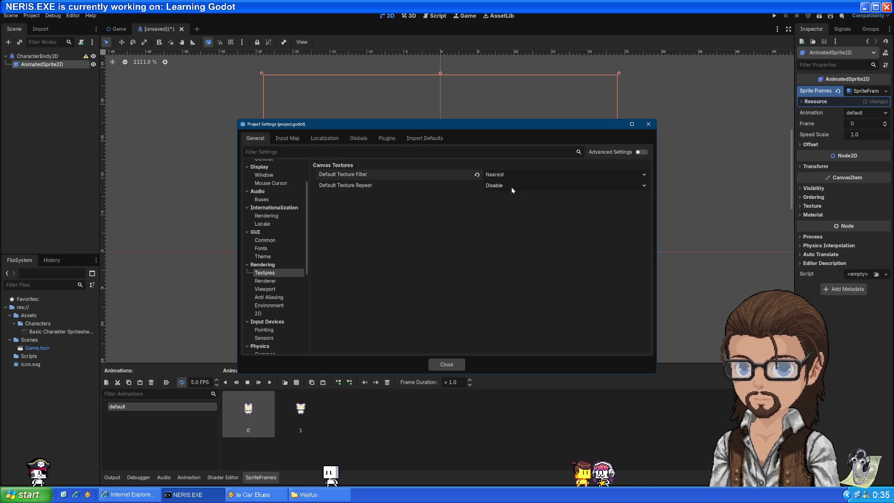
left_click(447, 365)
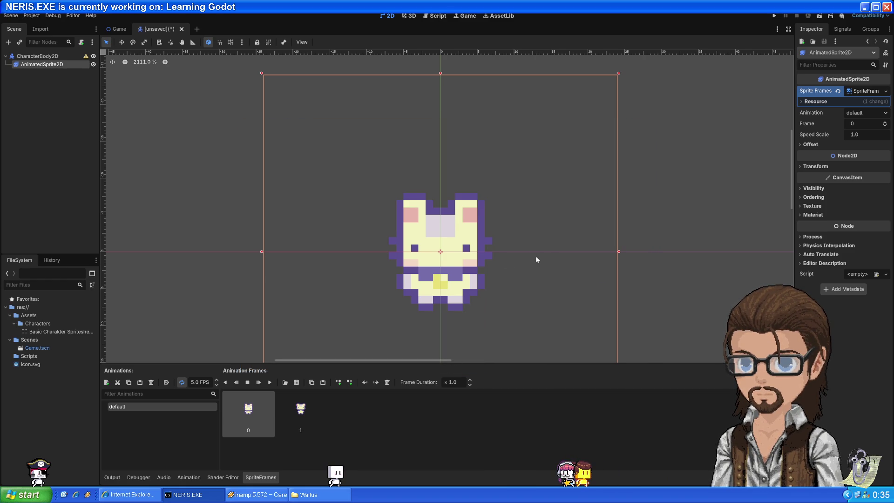
scroll(530, 259, "down", 2)
left_click(270, 382)
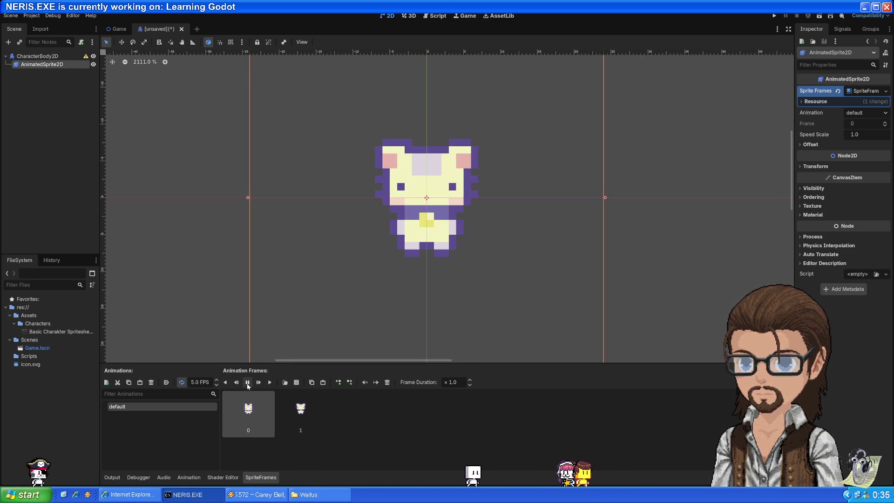
Step: Play the tutorial in the browser, then switch back to the Godot editor
key("alt+Tab")
key("space")
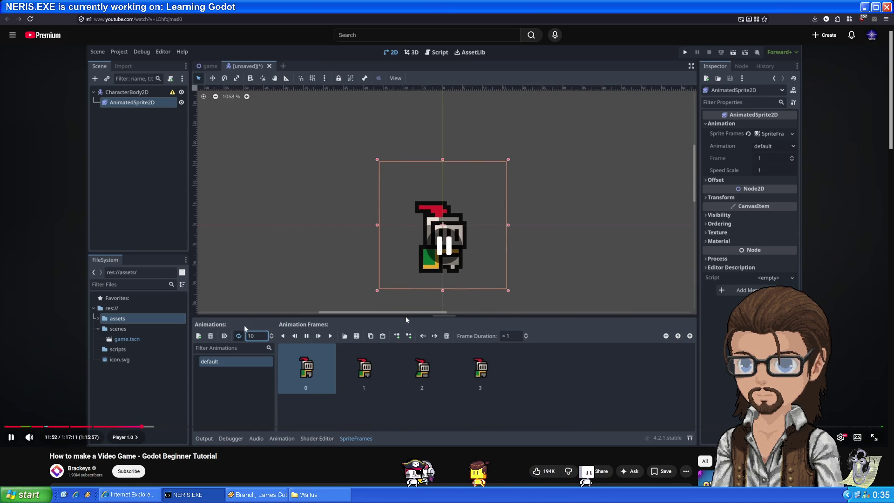
key("alt+Tab")
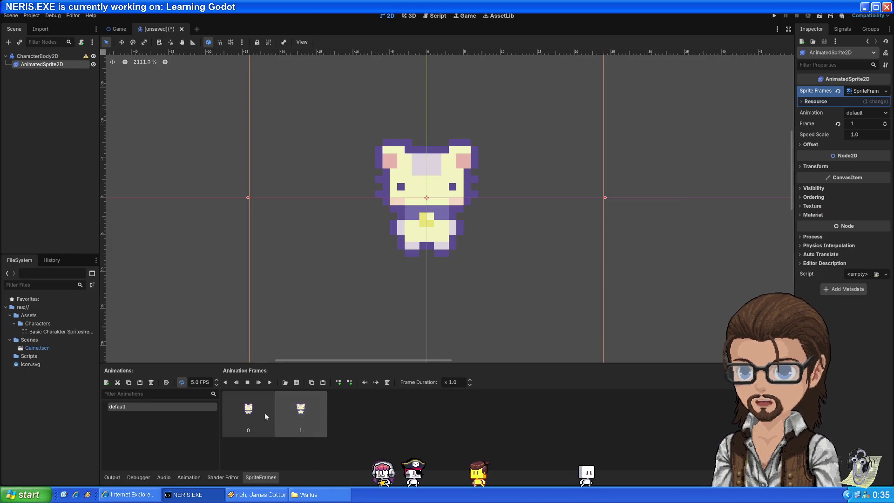
Step: Play the cat animation and set its speed to 2 FPS
left_click(257, 383)
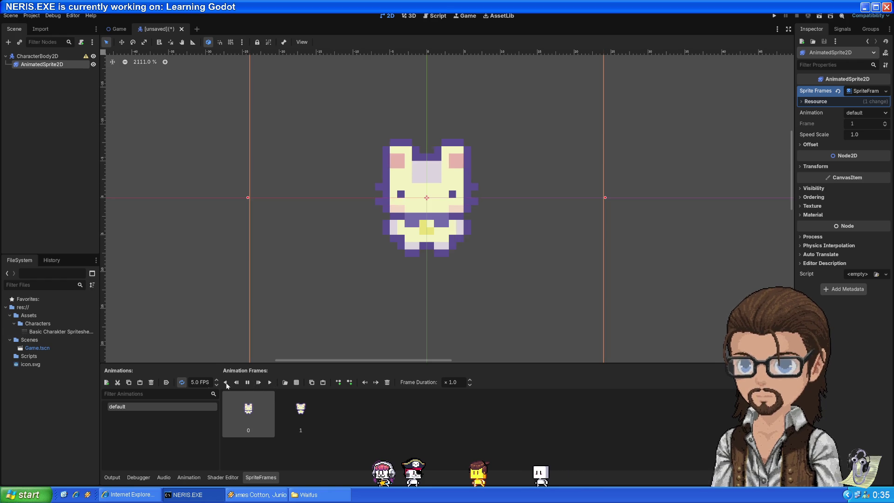
double_click(193, 382)
type("2")
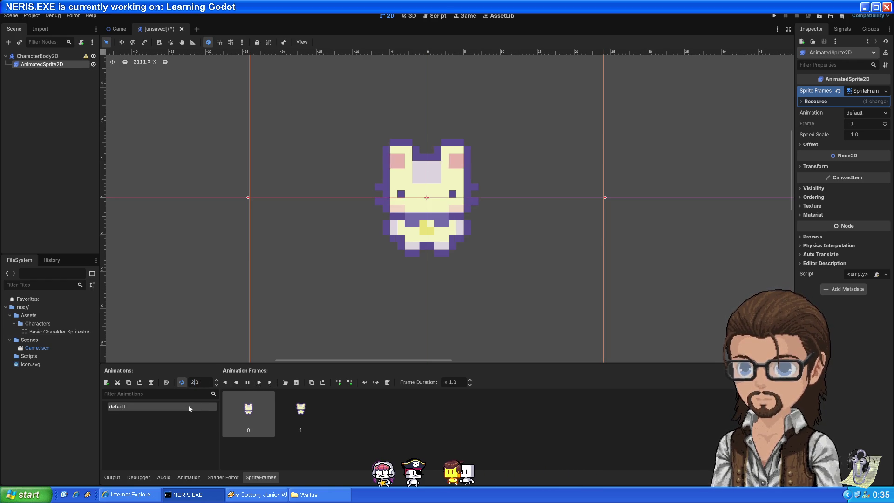
key("Return")
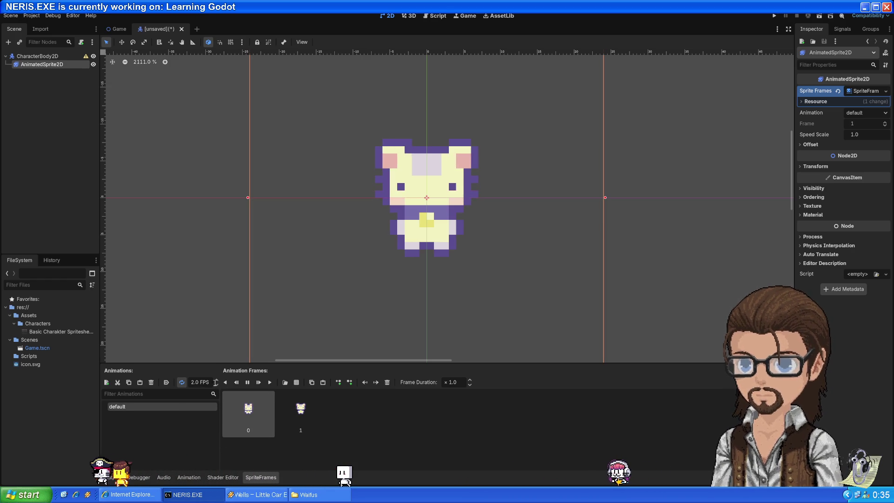
key("alt+Tab")
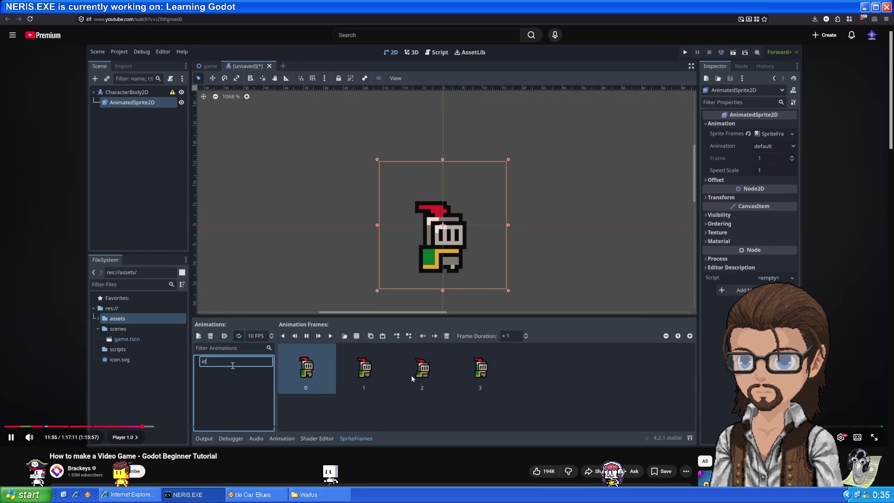
Step: Rename the default animation to idle
key("alt+Tab")
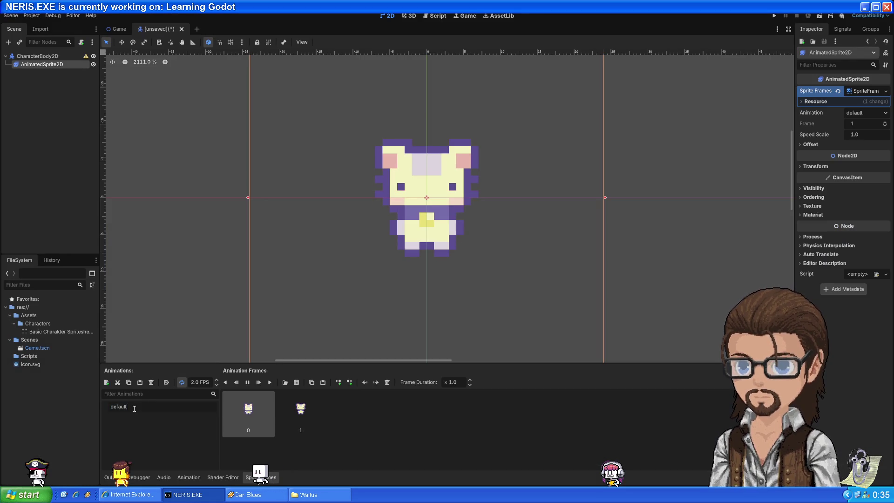
double_click(128, 407)
type("idle")
key("Return")
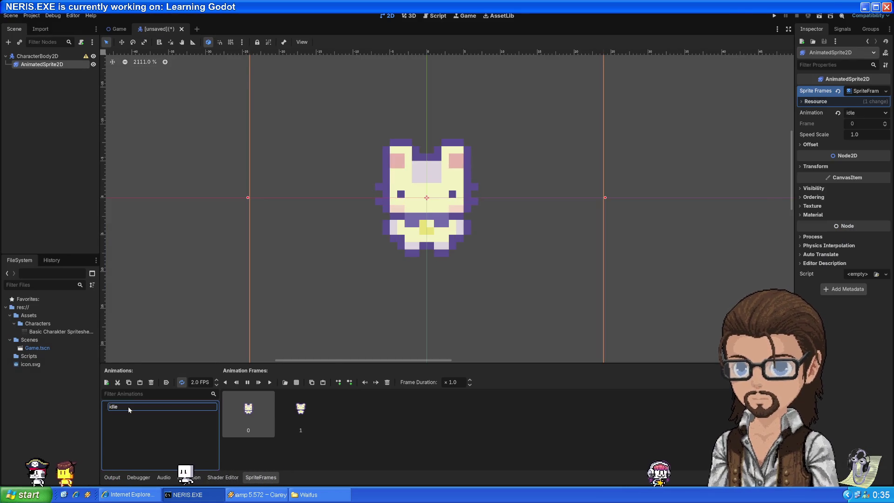
Step: Rewind the tutorial five seconds and watch the next part before returning to Godot
key("alt+Tab")
key("Left")
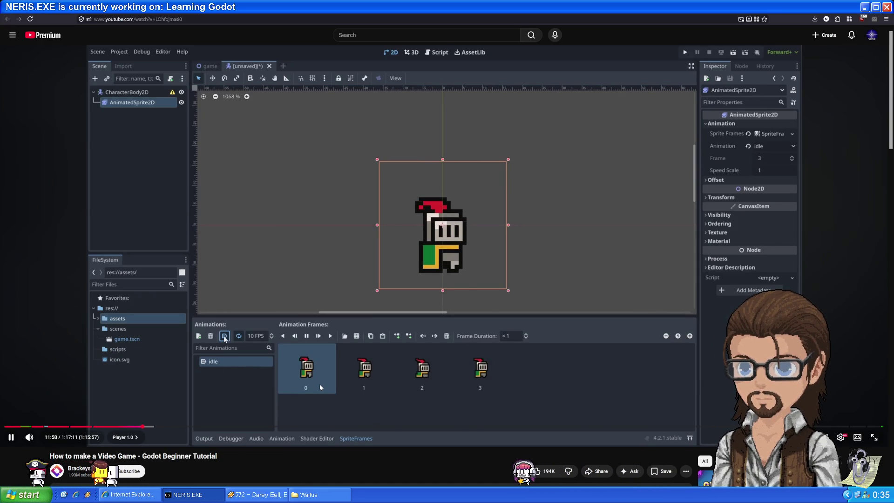
key("alt+Tab")
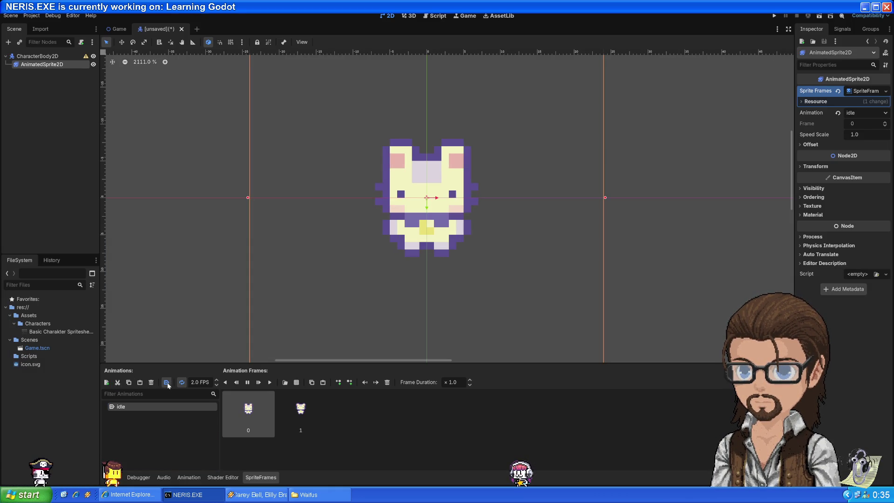
key("alt+Tab")
left_click(250, 407)
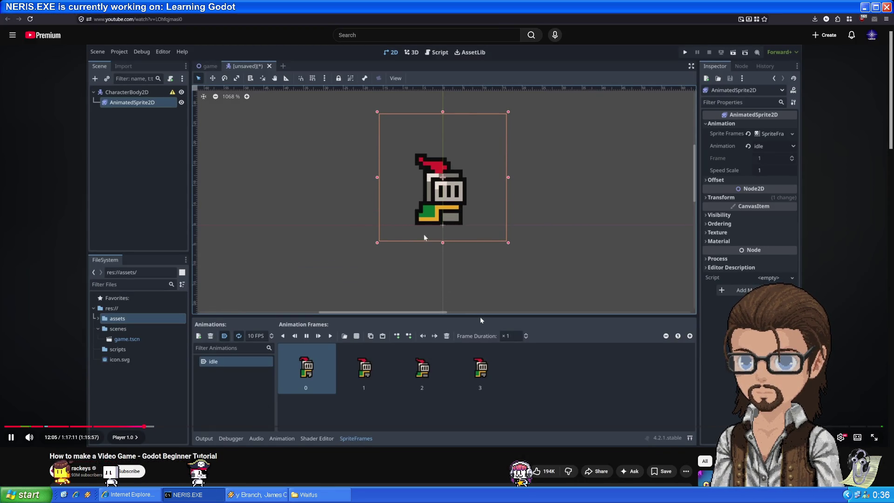
left_click(487, 280)
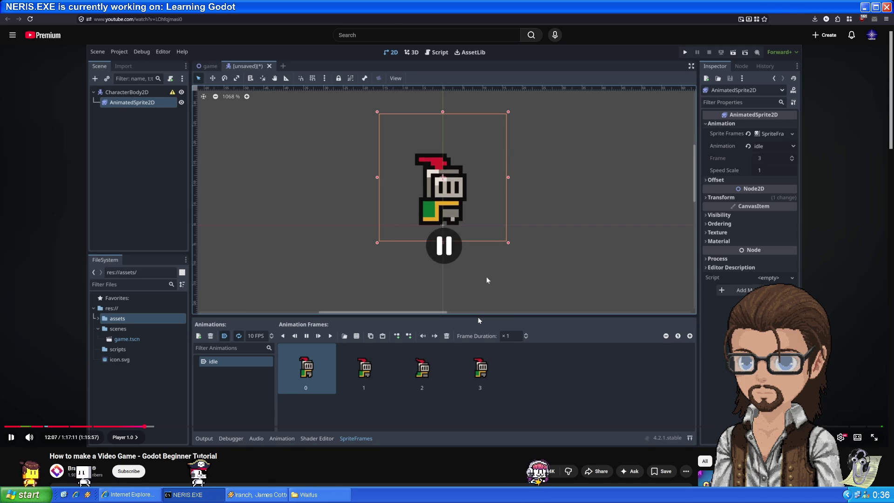
key("alt+Tab")
Step: Move the cat sprite 4 px above the body's origin and deselect it
mouse_move(688, 141)
left_mouse_down()
mouse_move(708, 235)
mouse_move(703, 204)
left_mouse_up()
key("Up")
key("Up")
key("Up")
mouse_move(499, 316)
left_mouse_down()
mouse_move(516, 288)
mouse_move(515, 256)
left_mouse_up()
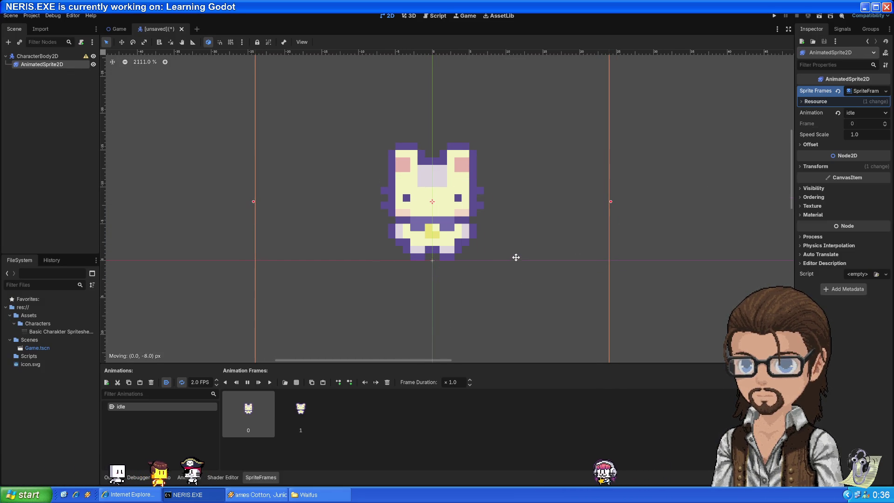
left_click(691, 250)
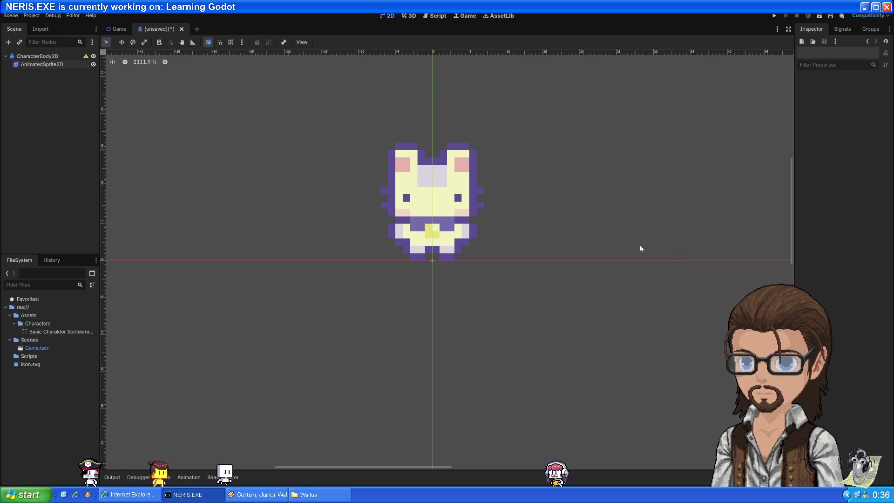
key("alt+Tab")
Step: Watch the tutorial on, briefly checking the CharacterBody2D warning in Godot before resuming
left_click(486, 276)
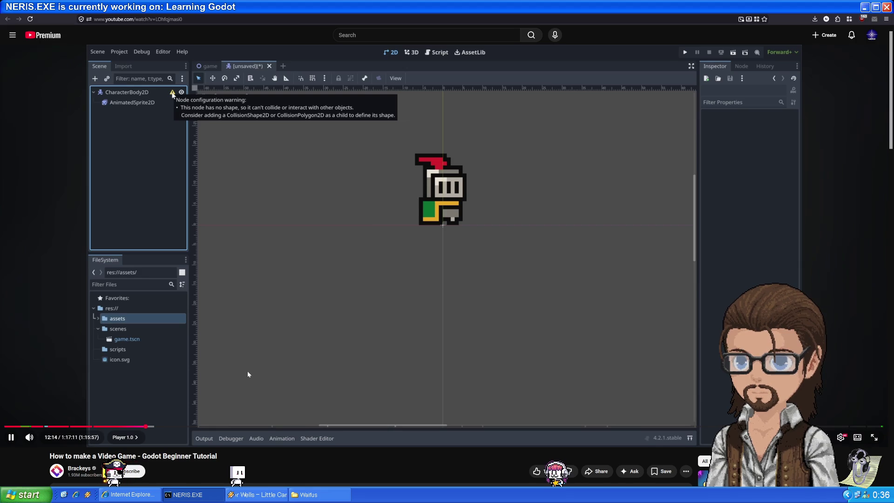
left_click(267, 318)
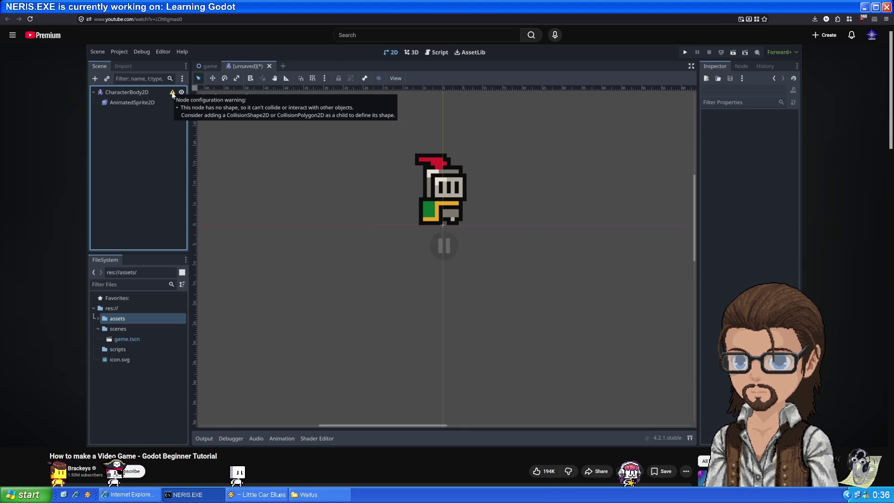
key("alt+Tab")
mouse_move(85, 57)
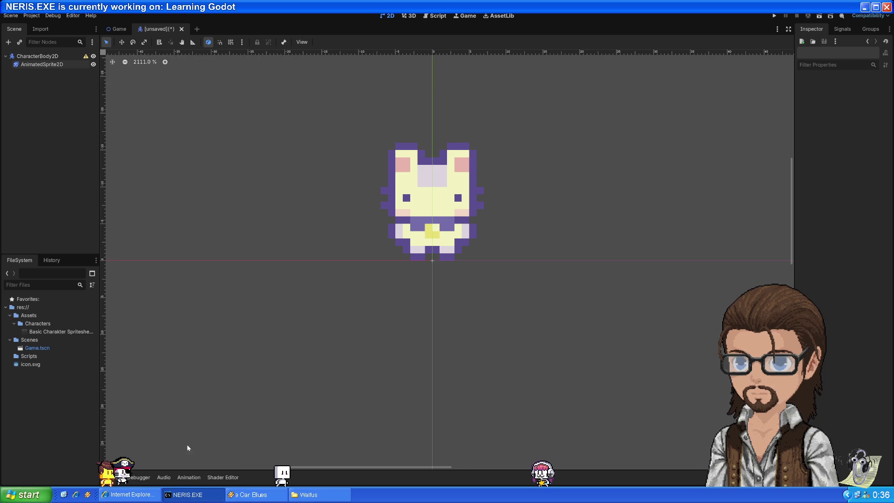
key("alt+Tab")
left_click(377, 268)
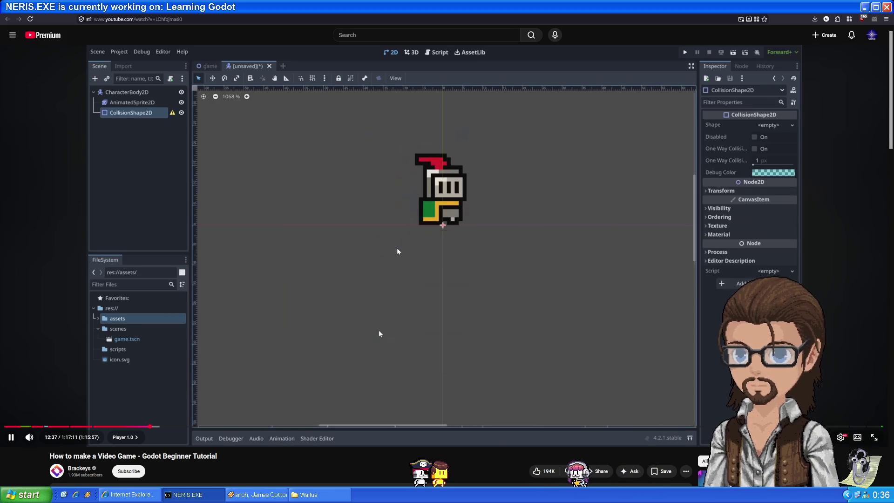
Step: Add a CollisionShape2D child under CharacterBody2D by searching 'collisions' in the Add Node dialog
left_click(397, 251)
key("alt+Tab")
key("ctrl+a")
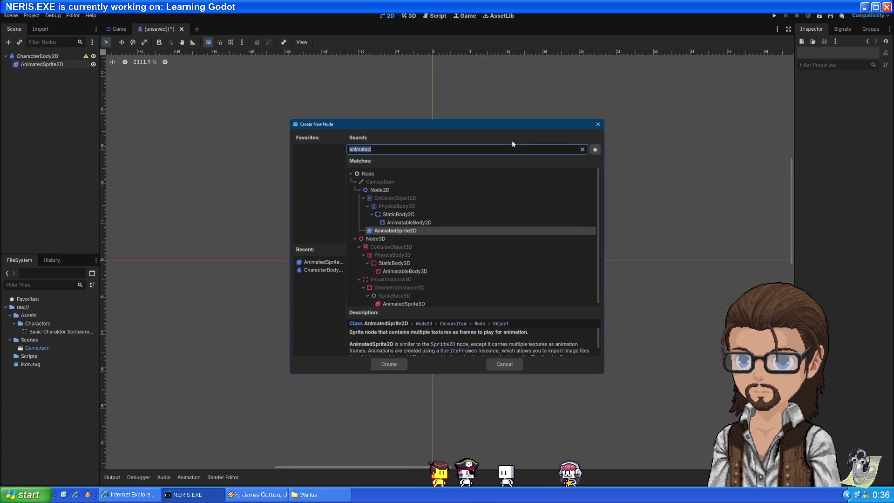
type("collisio")
type("ns")
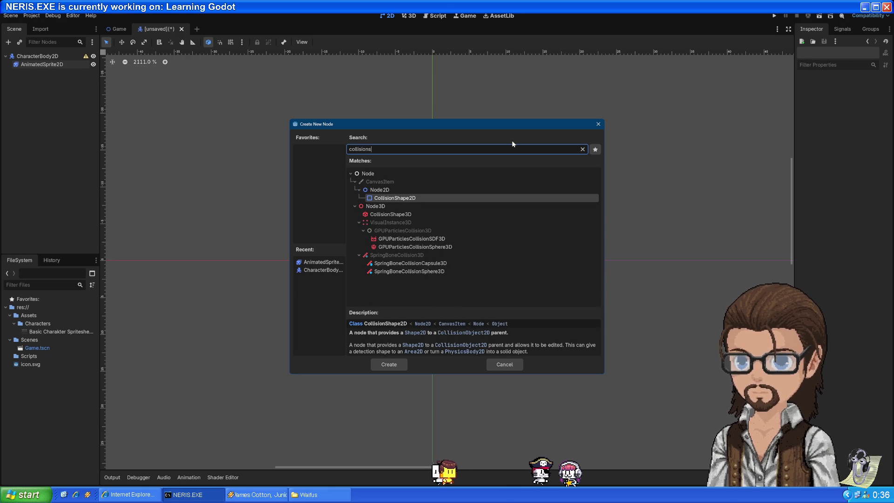
double_click(450, 200)
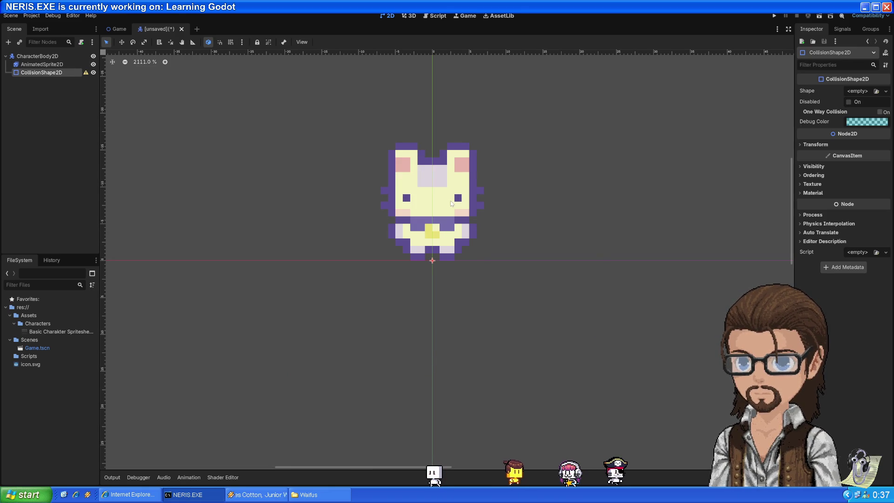
Step: Play the tutorial further, then pause it and return to the Godot editor
key("alt+Tab")
left_click(369, 236)
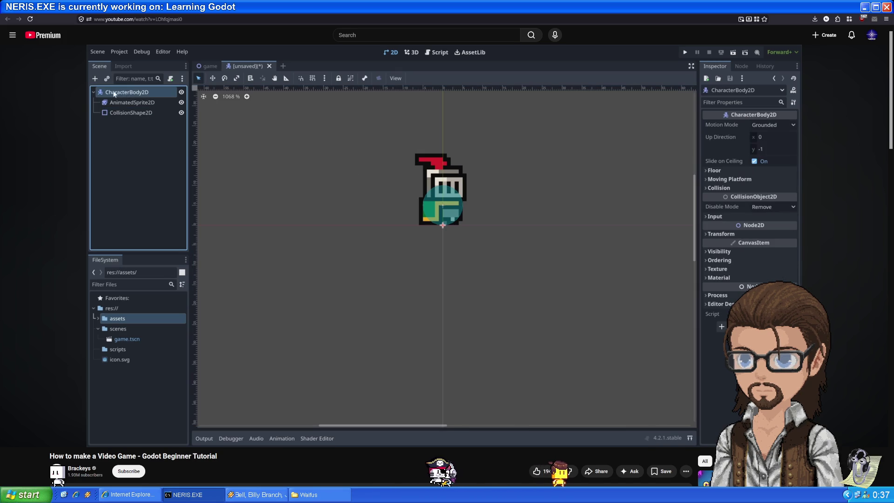
left_click(511, 280)
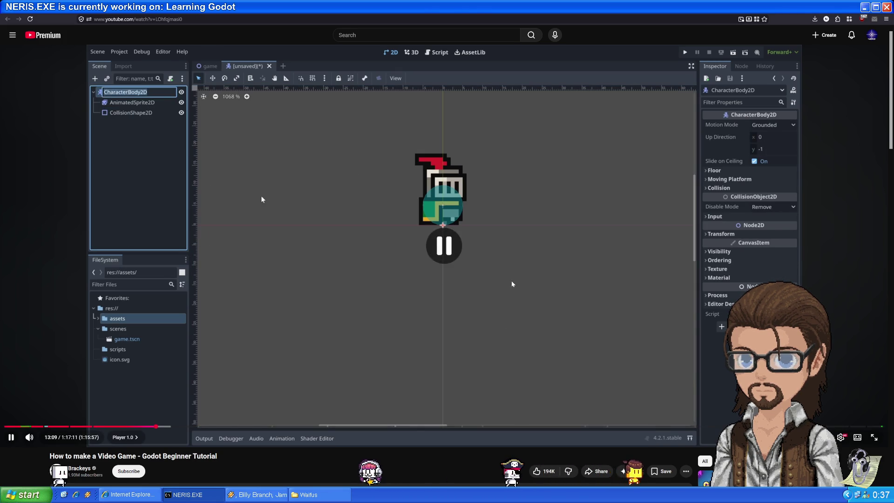
key("alt+Tab")
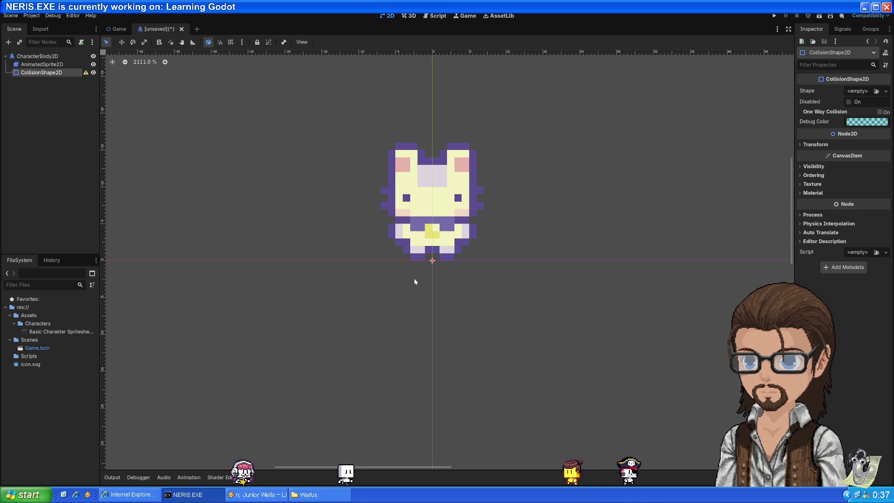
Step: Give the collision node a New CircleShape2D and resize its radius to cover the cat's lower body
left_click(886, 91)
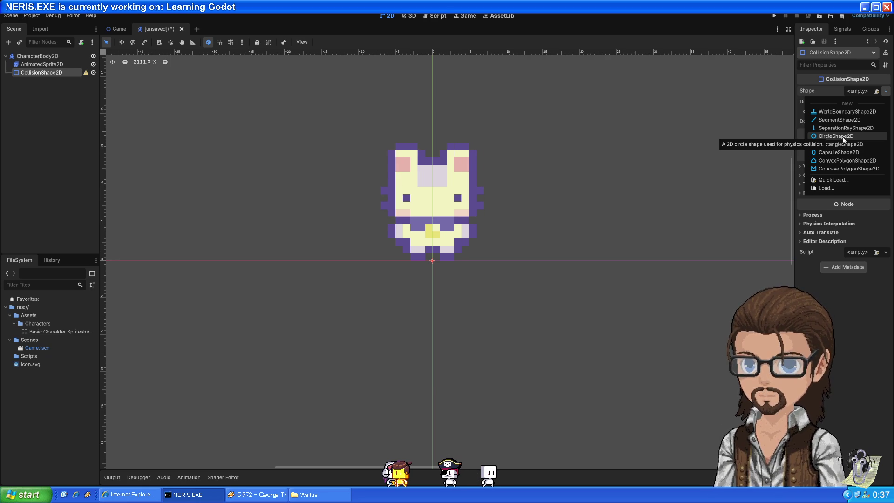
left_click(843, 136)
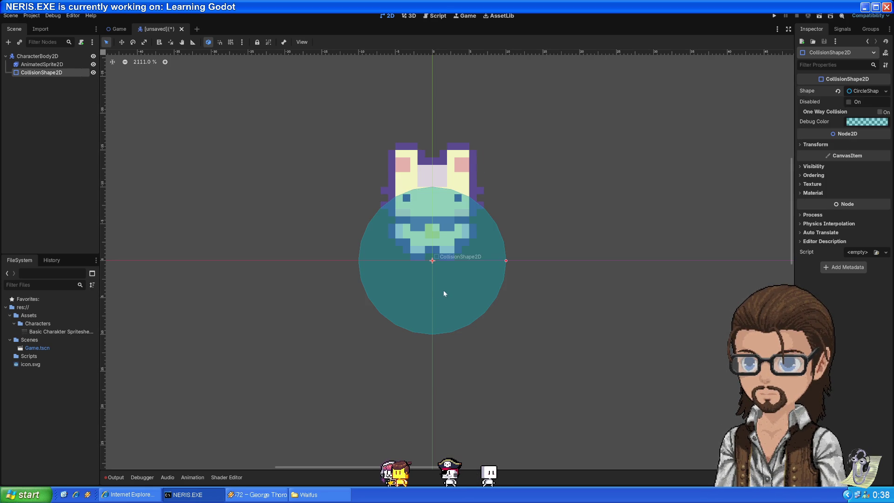
mouse_move(508, 263)
left_mouse_down()
mouse_move(456, 262)
mouse_move(446, 244)
mouse_move(476, 239)
mouse_move(457, 232)
left_mouse_up()
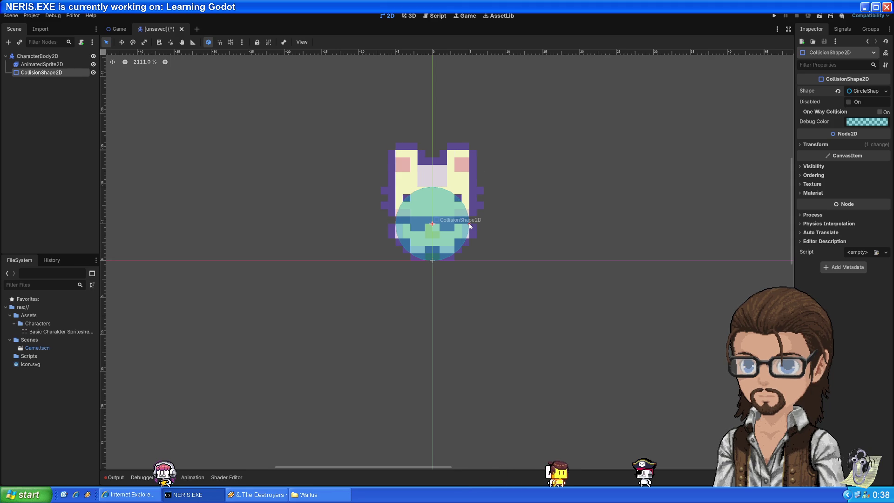
mouse_move(469, 224)
left_mouse_down()
mouse_move(479, 224)
mouse_move(456, 228)
left_mouse_up()
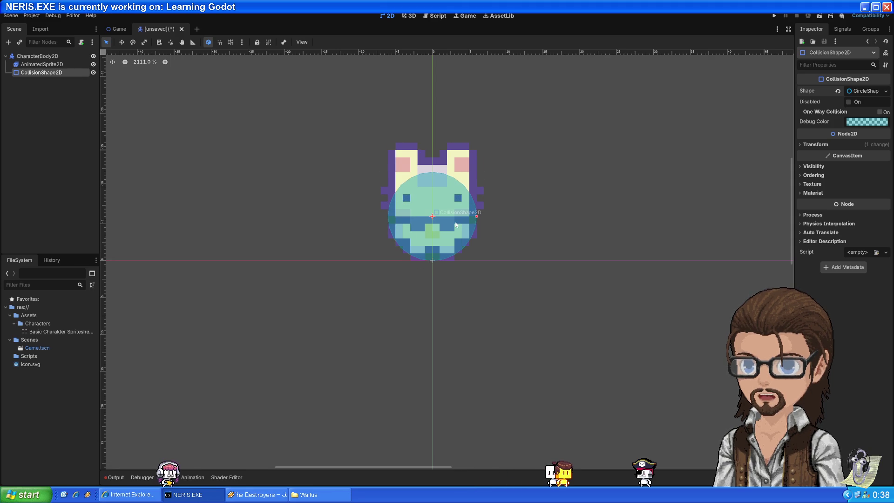
left_click(885, 91)
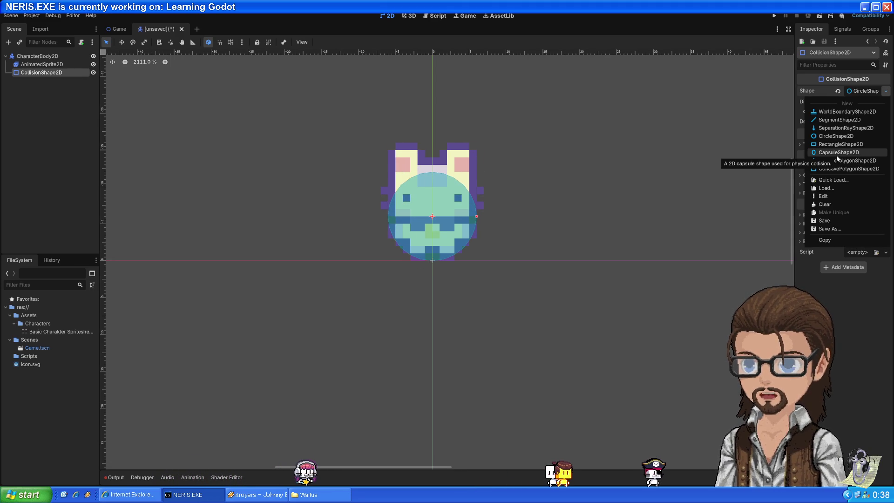
left_click(452, 217)
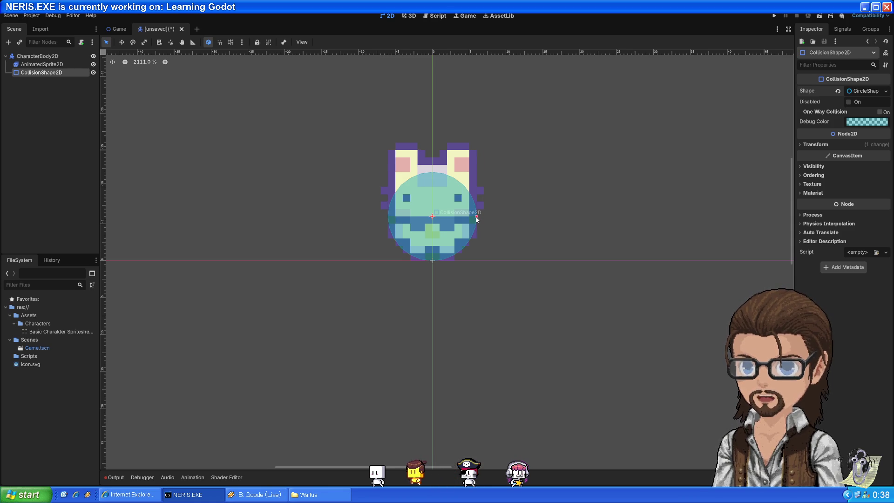
left_click_drag(476, 216, 459, 230)
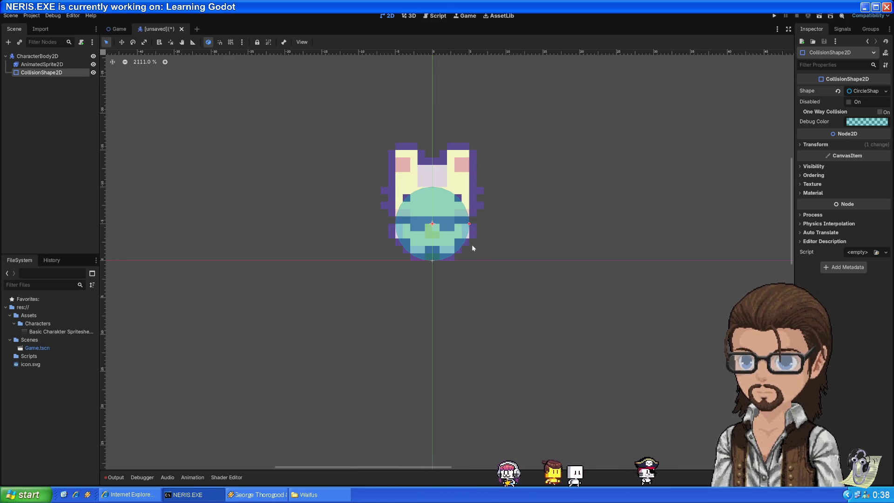
key("alt+Tab")
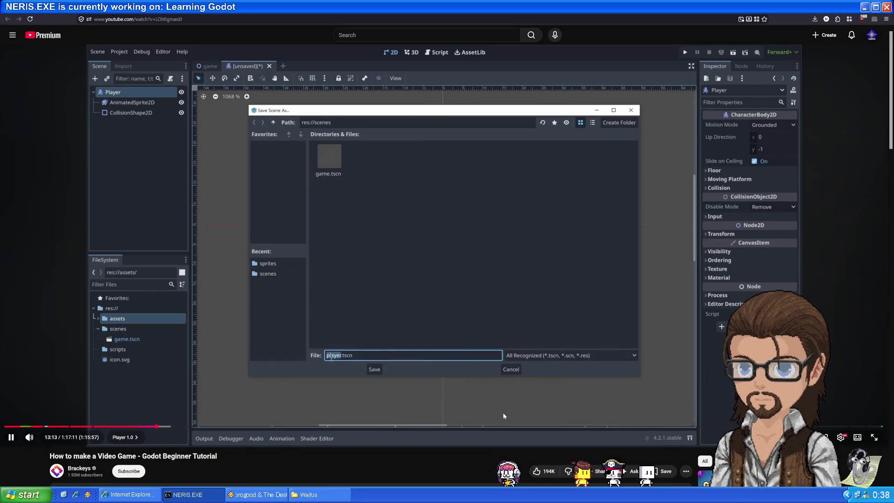
Step: Rename the CharacterBody2D node to Player
left_click(378, 203)
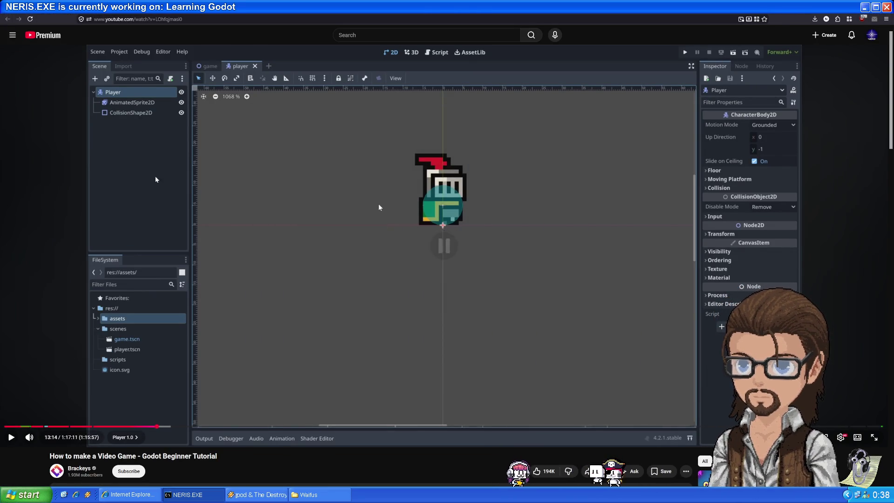
key("alt+Tab")
double_click(29, 55)
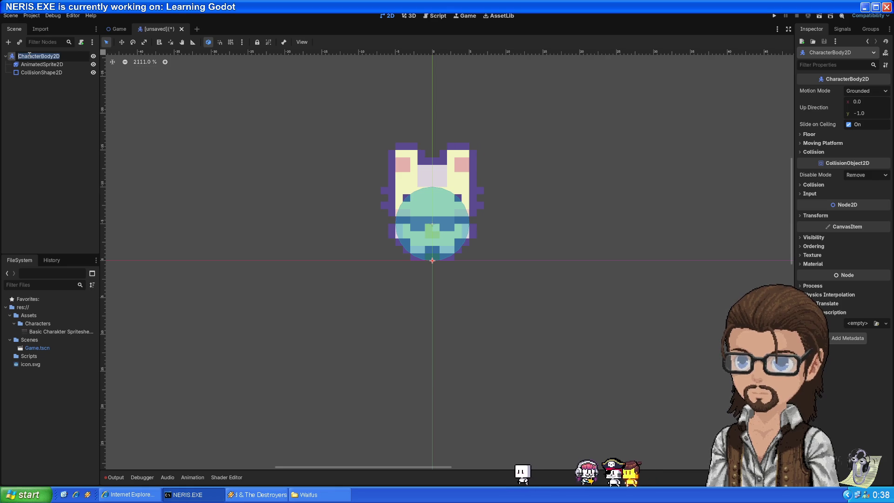
type("Player")
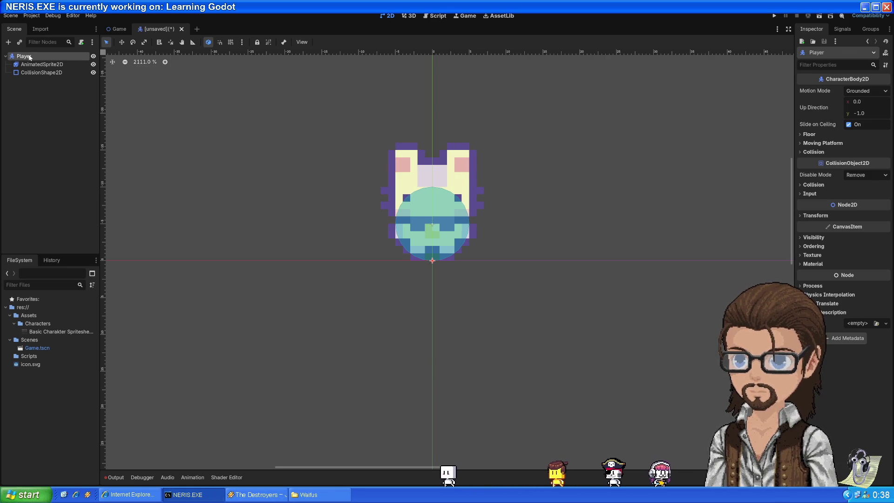
key("Return")
Step: Save the character as its own scene, Player.tscn, in res://Scenes
key("ctrl+s")
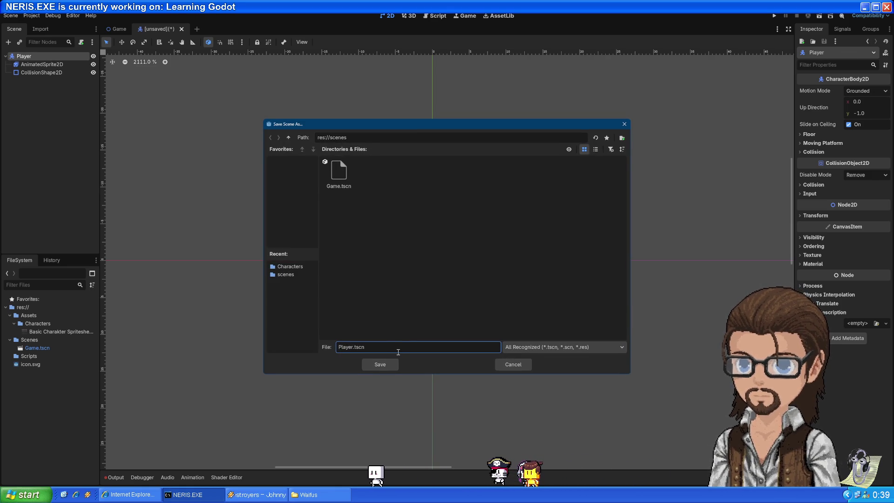
key("Return")
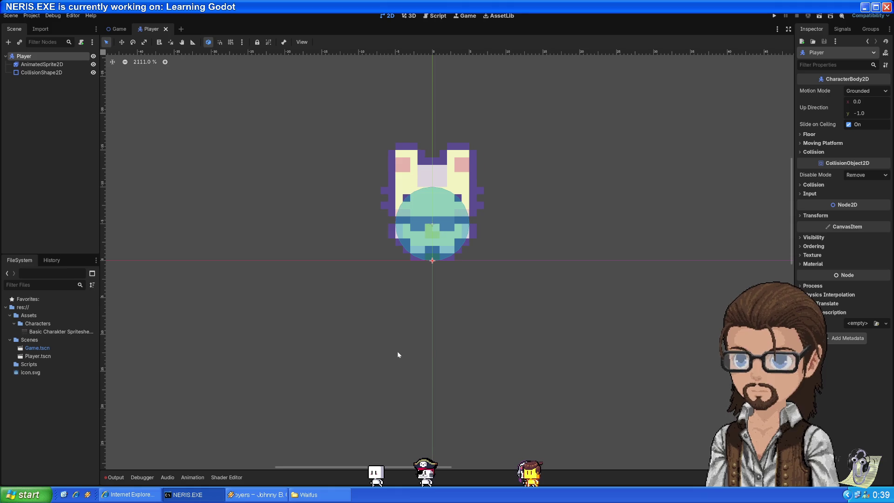
key("alt+Tab")
left_click(378, 203)
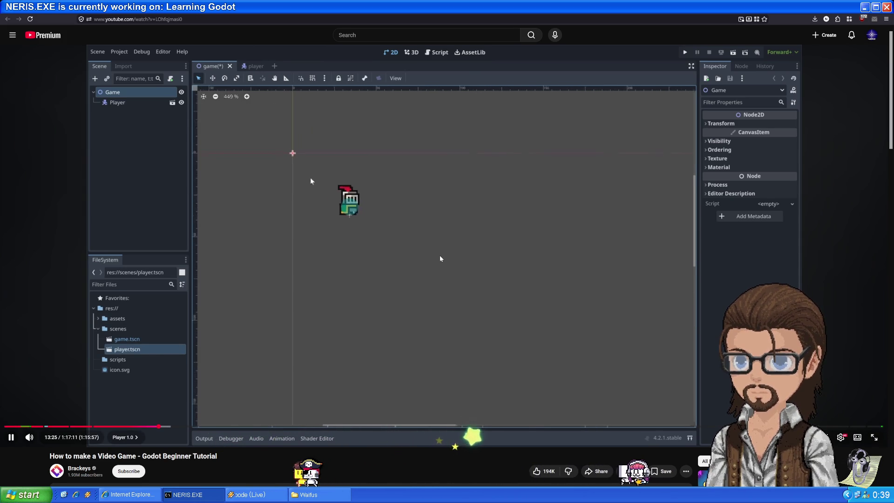
Step: Drop an instance of the Player scene into the Game scene
left_click(346, 258)
key("alt+Tab")
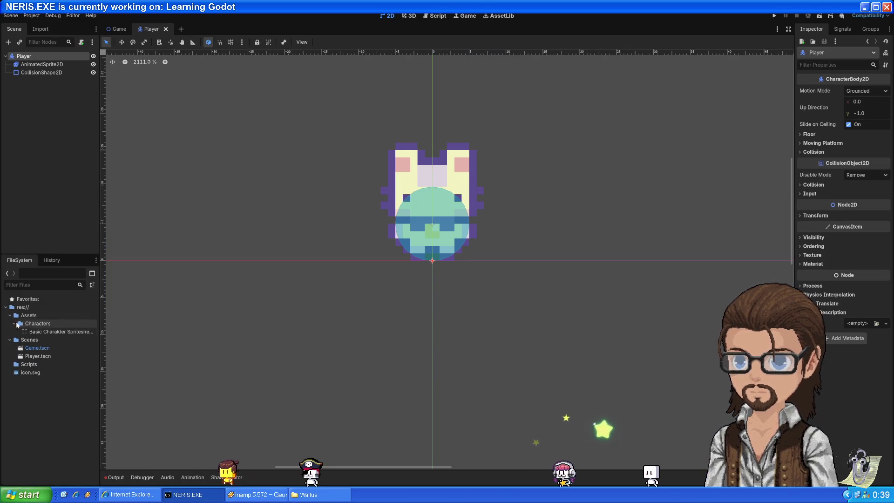
left_click(118, 29)
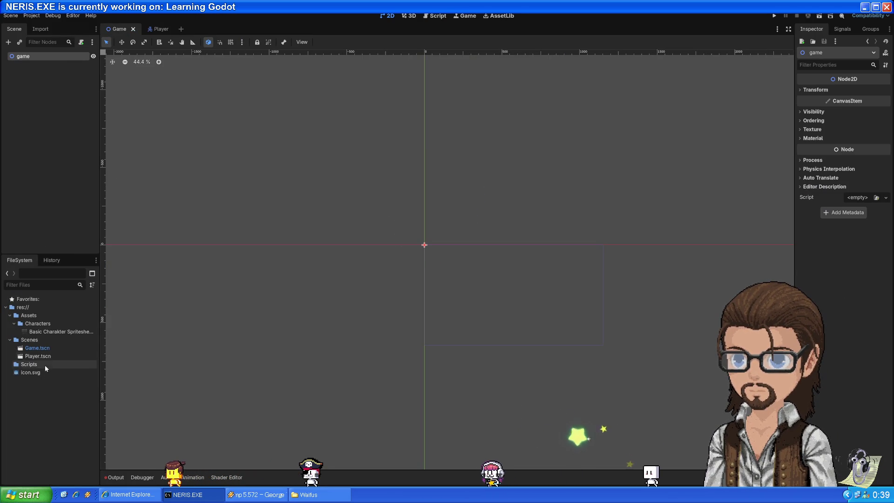
left_click_drag(37, 356, 422, 224)
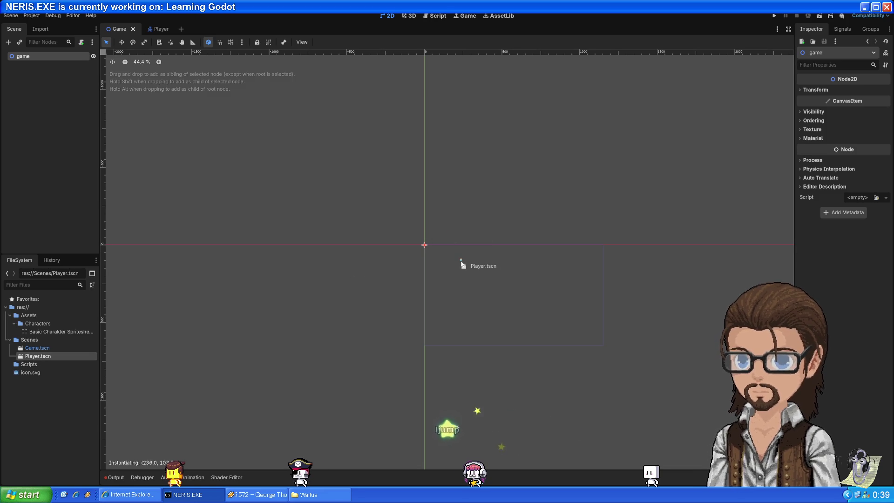
left_click_drag(461, 261, 459, 263)
Step: Zoom and pan the Game canvas to frame the cat, then select the Player node
scroll(453, 270, "up", 5)
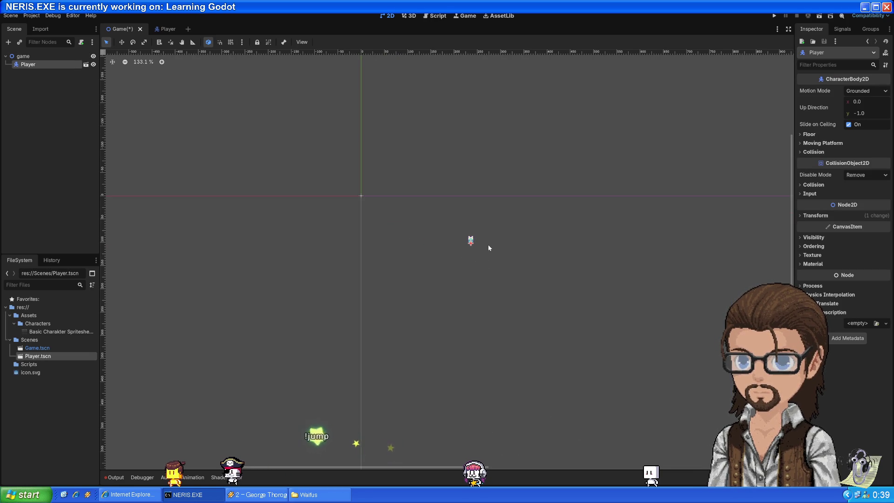
scroll(485, 251, "up", 3)
scroll(435, 229, "down", 3)
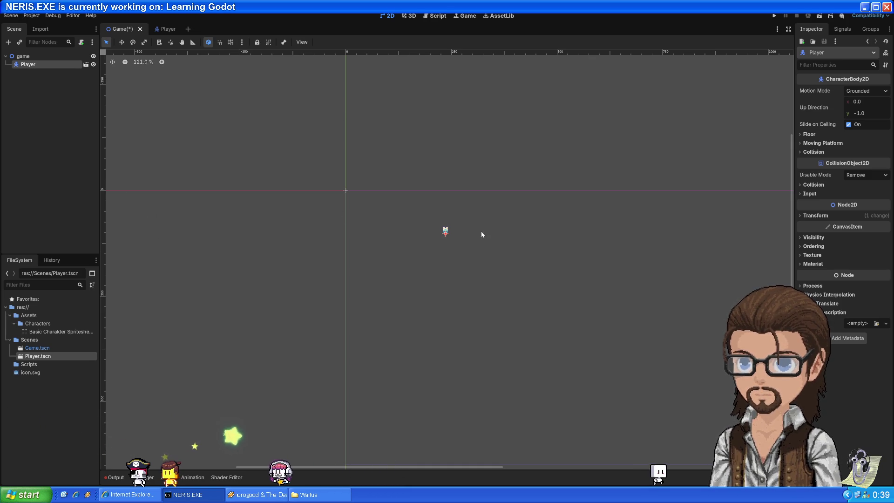
scroll(434, 228, "up", 1)
scroll(463, 255, "down", 14)
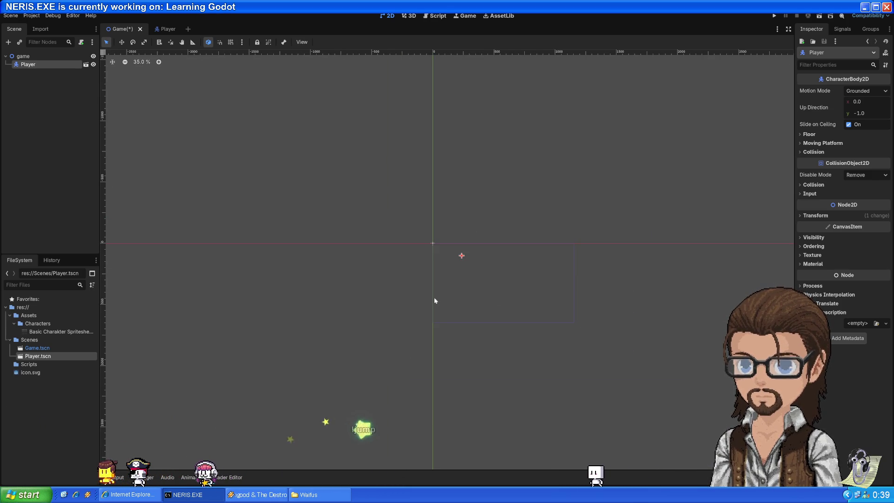
scroll(409, 213, "up", 3)
scroll(416, 211, "up", 4)
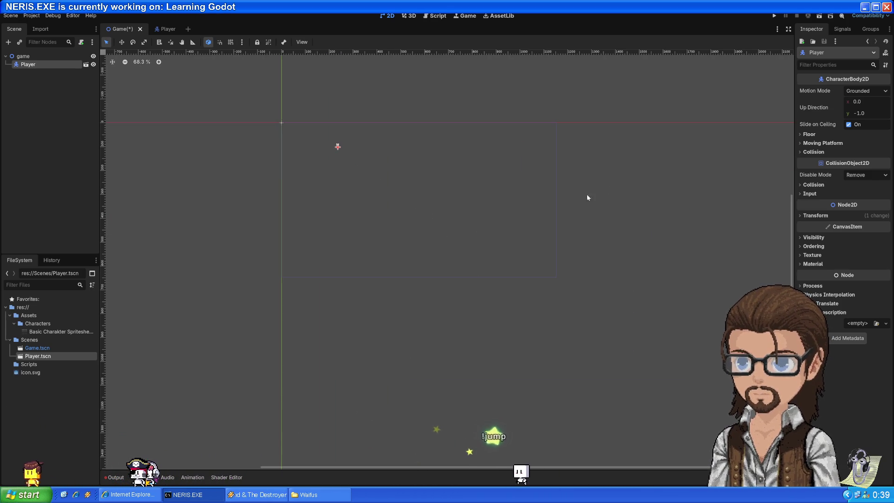
scroll(417, 192, "up", 3)
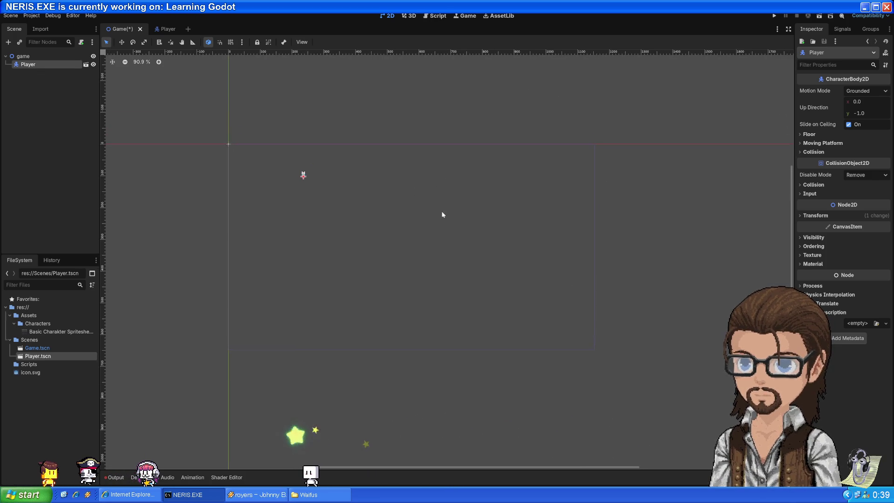
scroll(433, 214, "up", 3)
left_click_drag(433, 214, 402, 240)
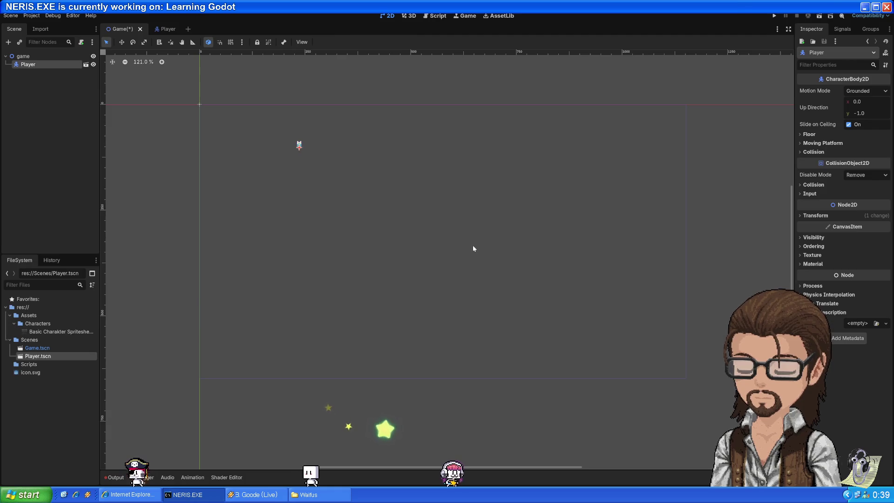
key("alt+Tab")
key("alt+Tab")
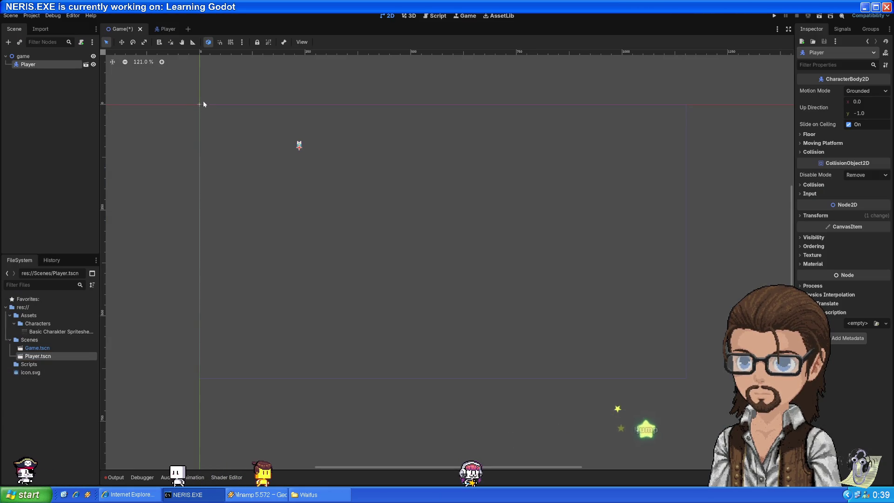
left_click(252, 183)
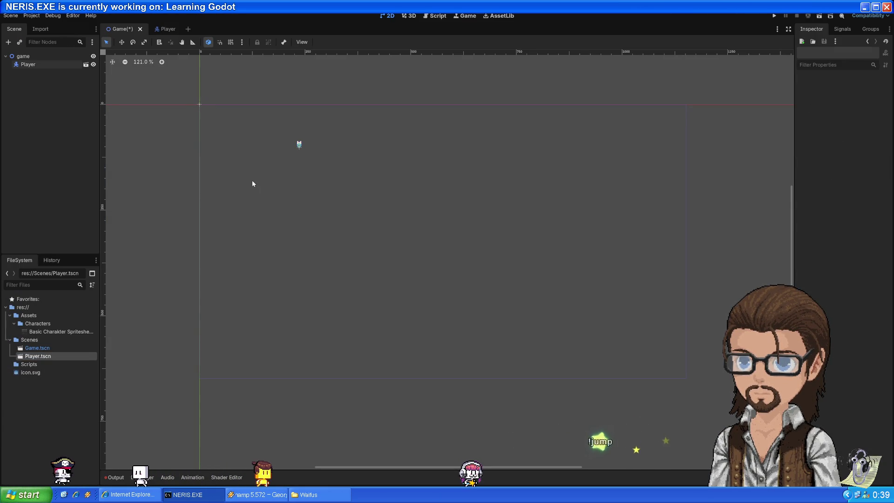
left_click(199, 104)
left_click(221, 129)
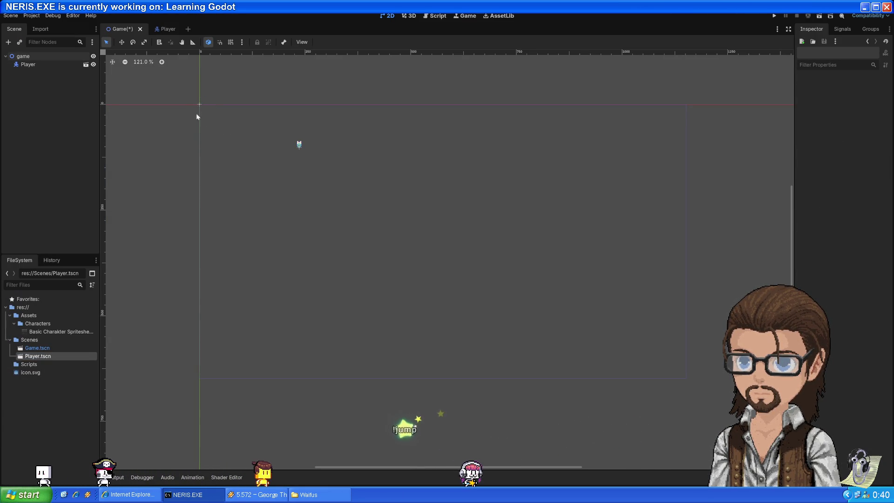
left_click(300, 145)
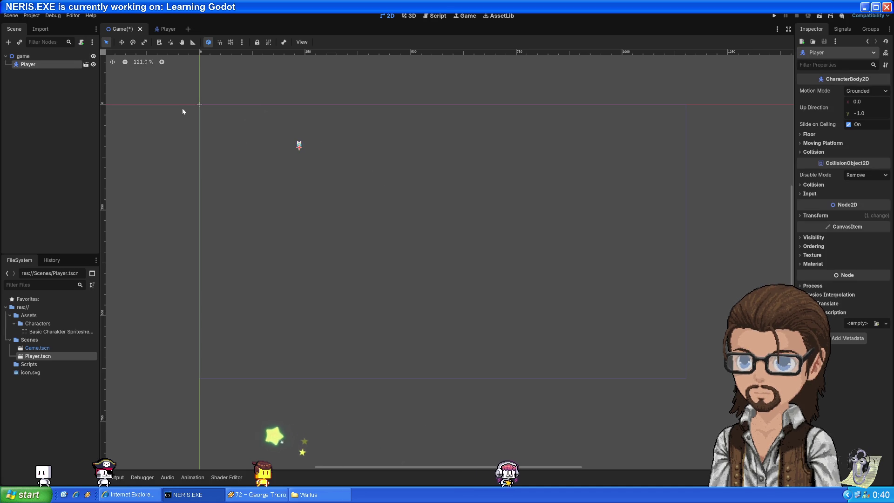
Step: Drag the Player cat left and down into its new position in the scene
key("alt+Tab")
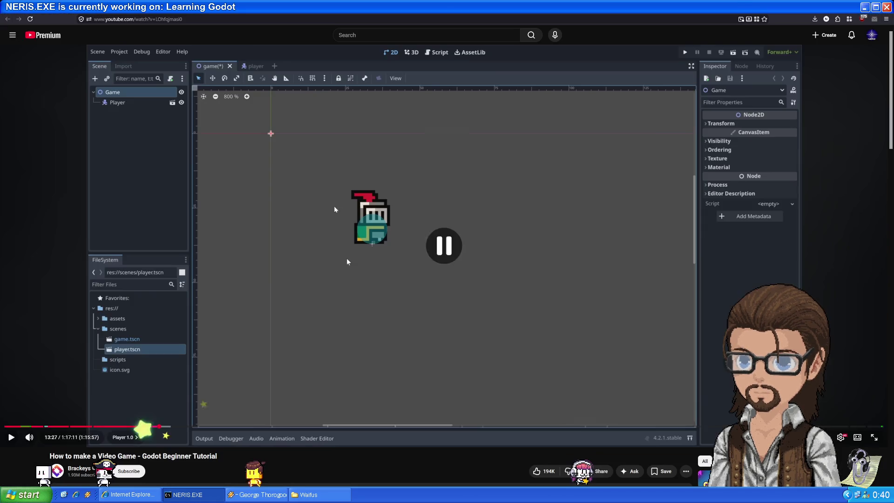
left_click(450, 218)
left_click(450, 218)
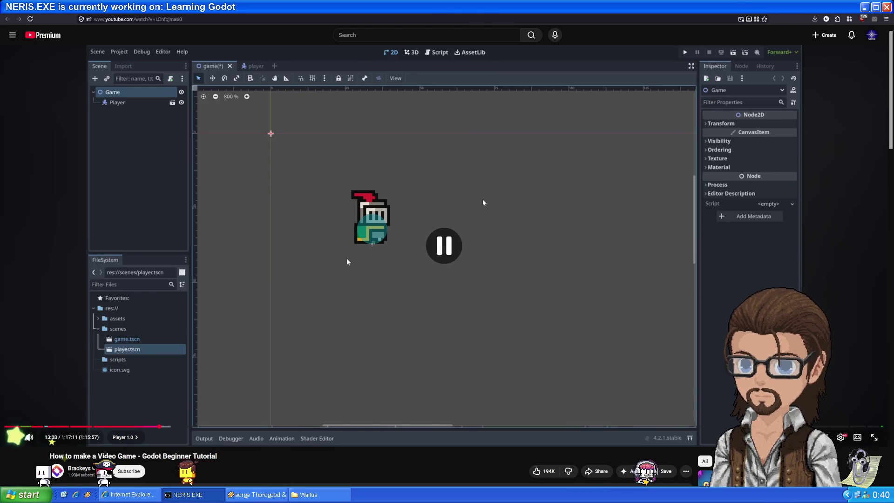
key("alt+Tab")
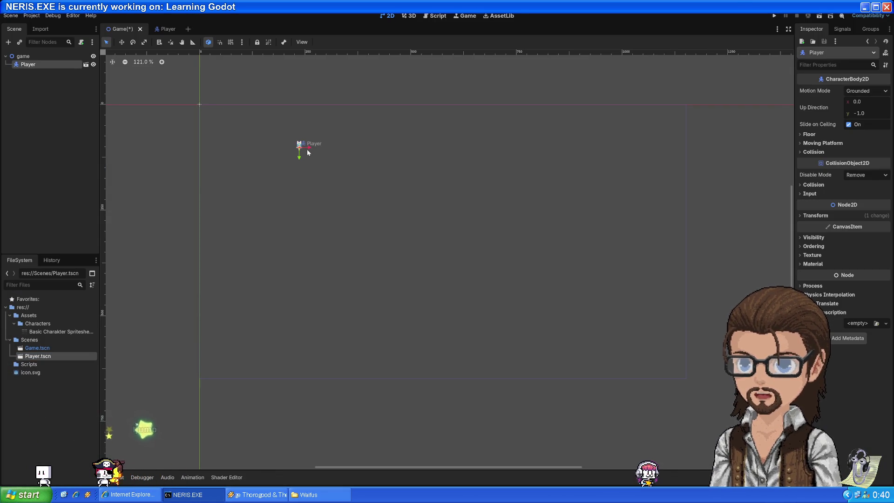
mouse_move(319, 149)
left_mouse_down()
mouse_move(285, 150)
mouse_move(284, 184)
mouse_move(285, 164)
mouse_move(307, 152)
mouse_move(295, 161)
left_mouse_up()
scroll(295, 161, "up", 7)
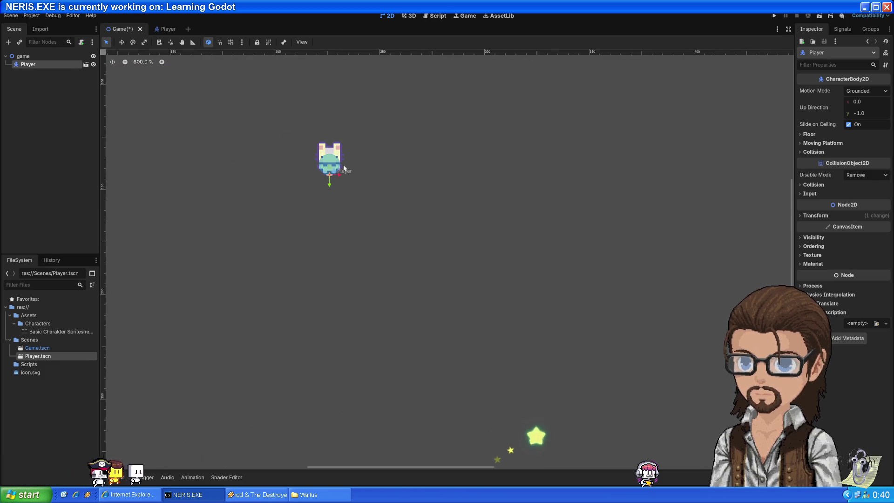
scroll(325, 191, "down", 8)
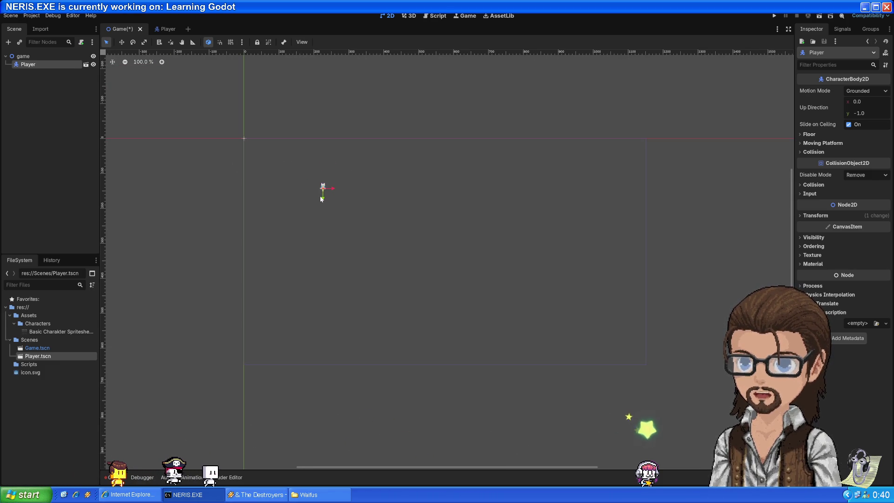
scroll(309, 197, "up", 5)
scroll(334, 201, "down", 5)
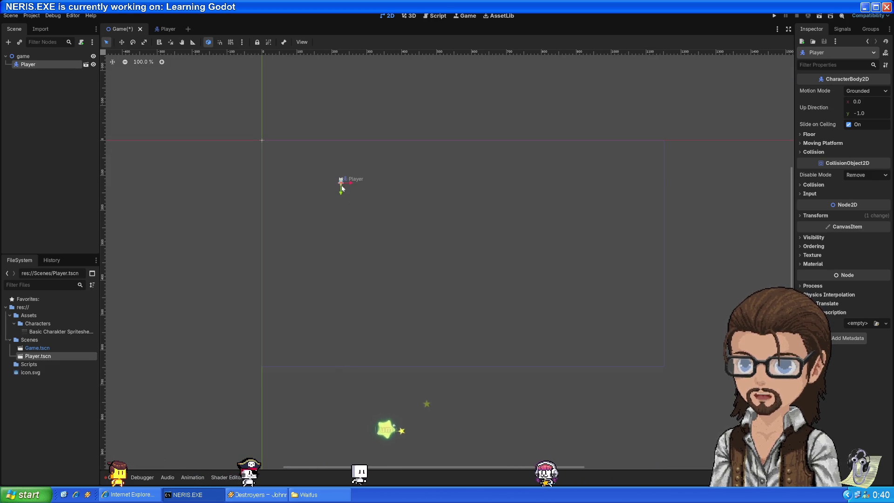
mouse_move(340, 178)
left_mouse_down()
mouse_move(315, 182)
mouse_move(308, 173)
left_mouse_up()
key("alt+Tab")
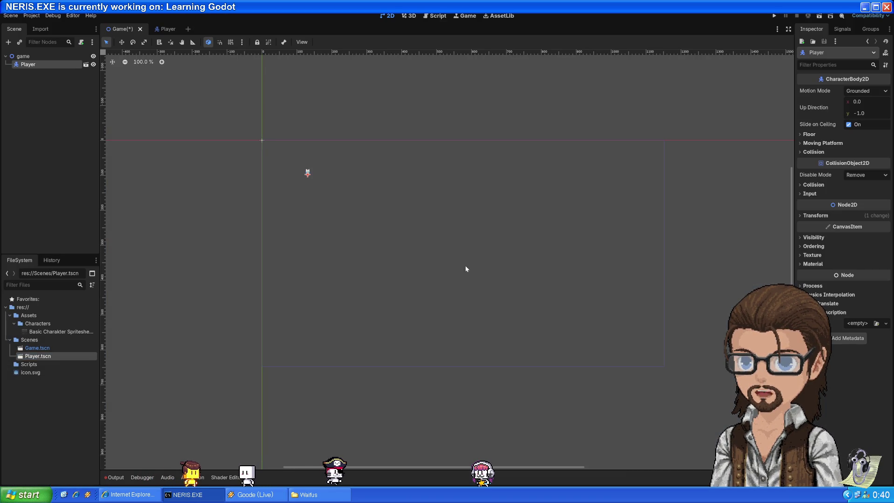
Step: Add a Camera2D node to the Game scene and pan to show its area
left_click(657, 360)
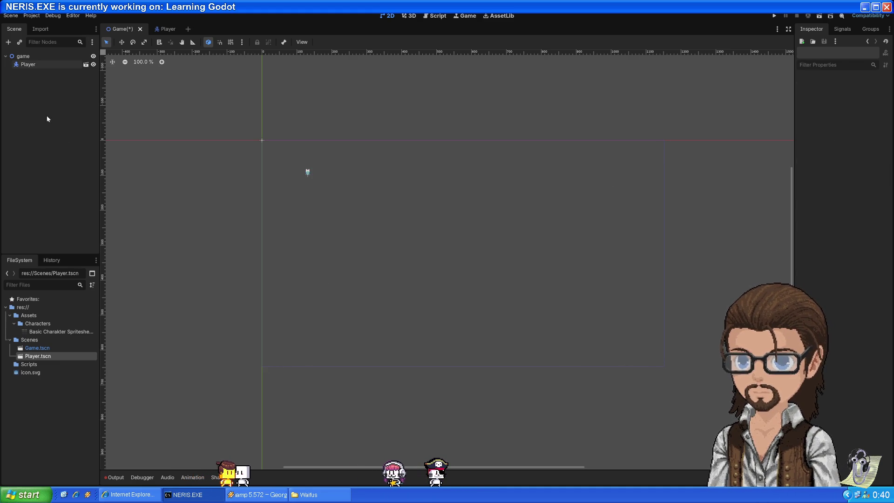
left_click(8, 43)
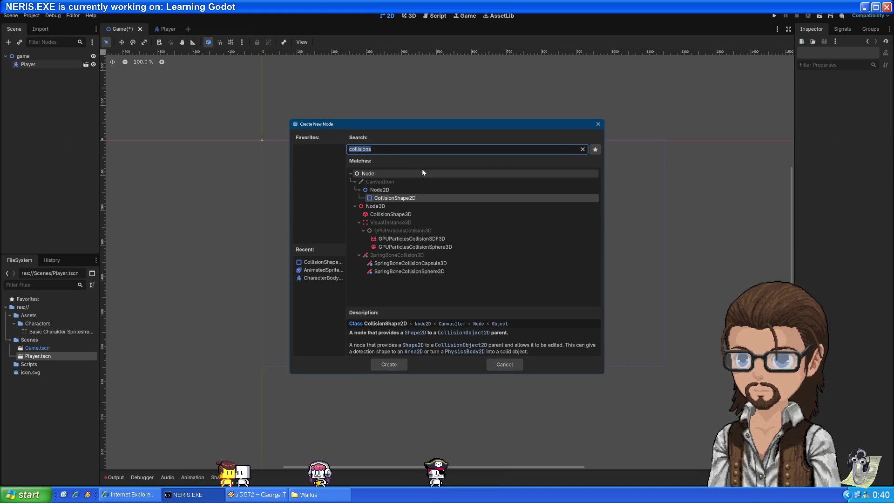
type("camera")
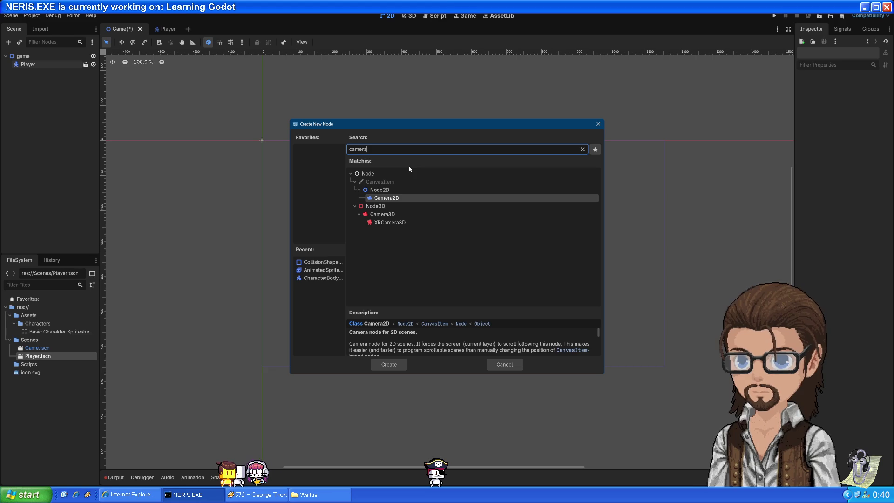
double_click(407, 198)
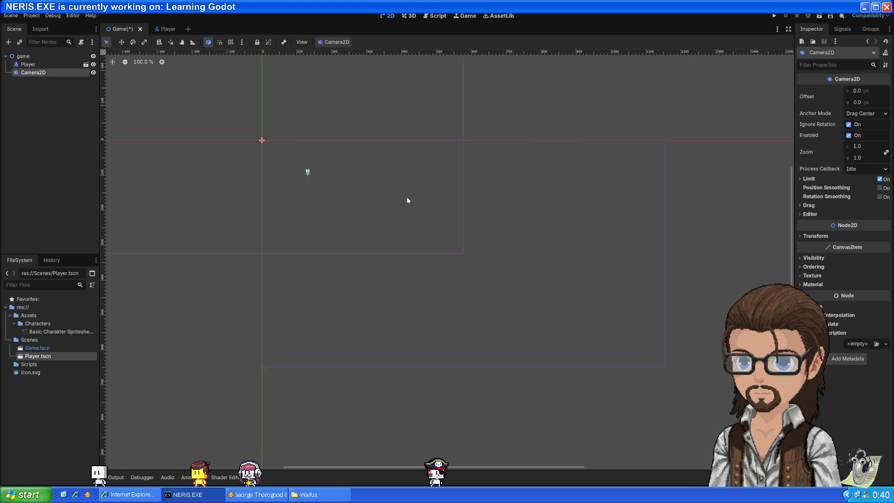
mouse_move(531, 200)
left_mouse_down()
mouse_move(722, 309)
mouse_move(696, 292)
left_mouse_up()
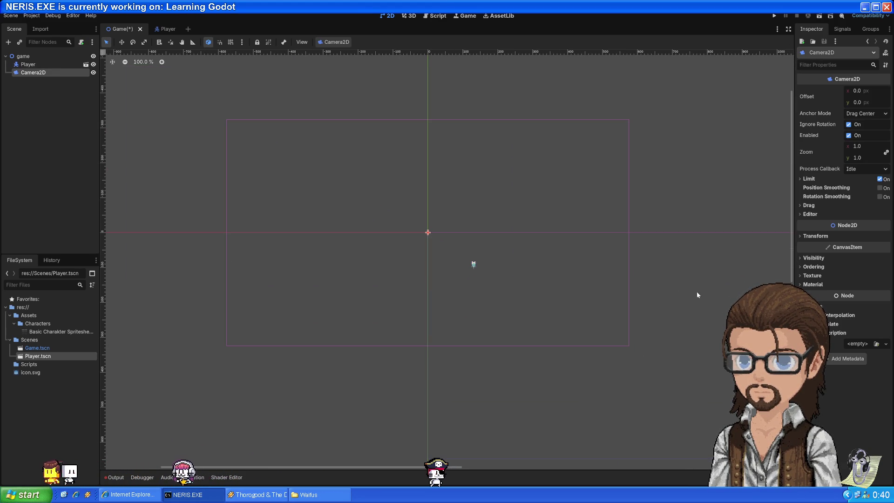
Step: Set the Camera2D zoom to 4 on both axes in the Inspector
key("alt+Tab")
left_click(518, 313)
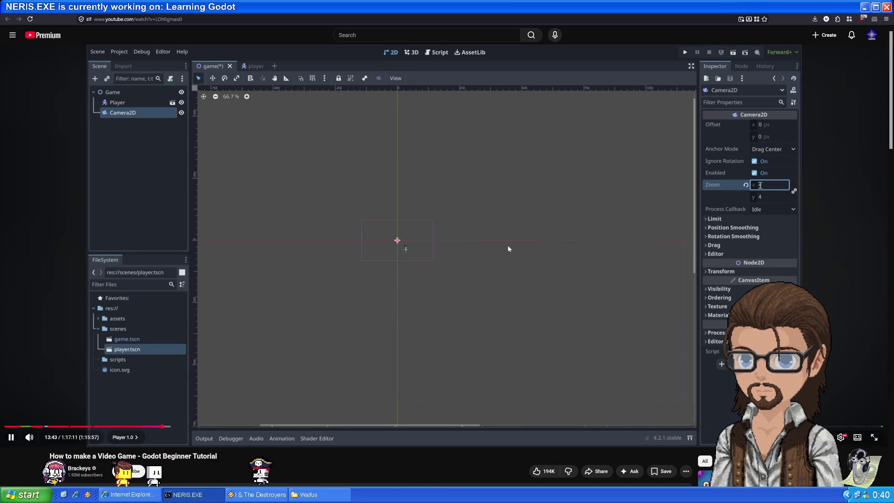
left_click(529, 216)
key("alt+Tab")
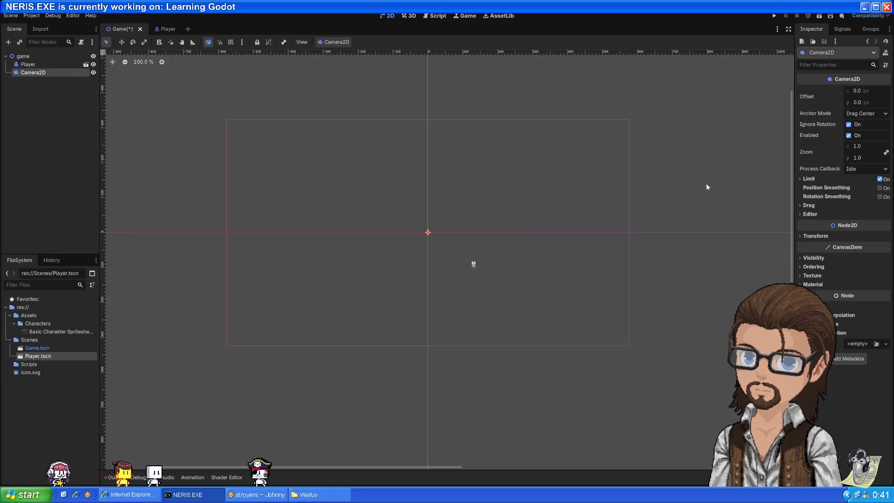
scroll(428, 256, "up", 12)
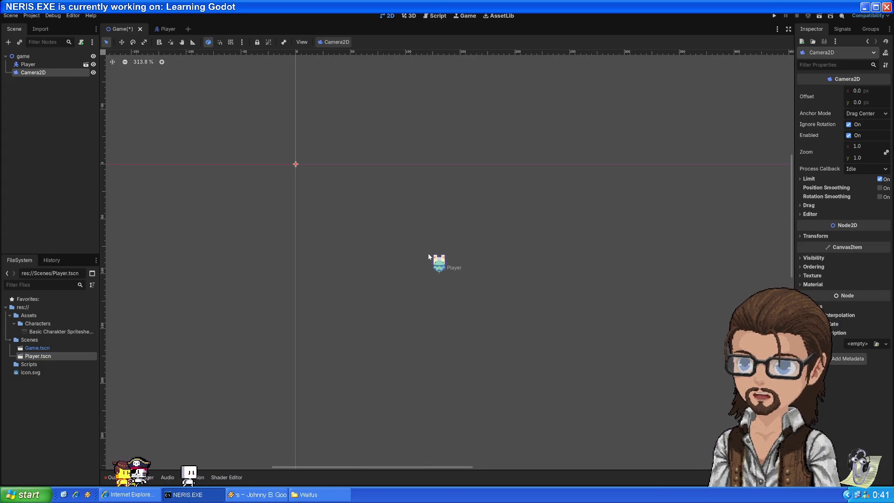
scroll(429, 252, "down", 13)
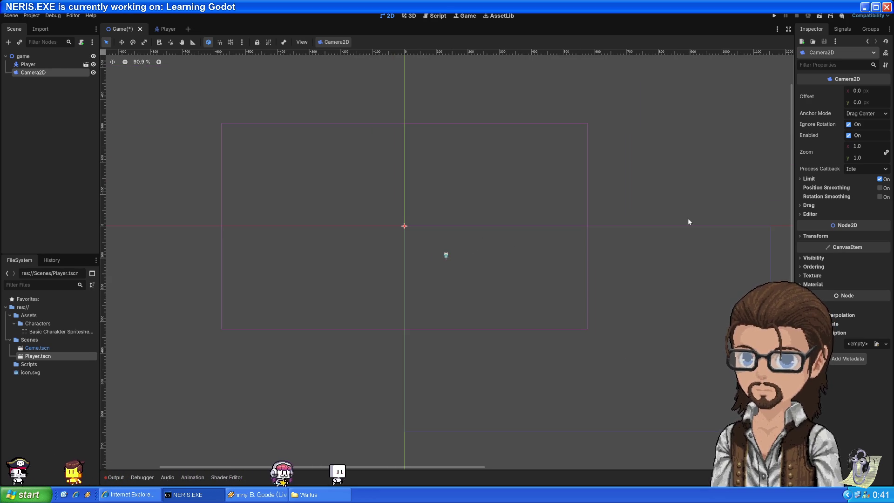
left_click(858, 147)
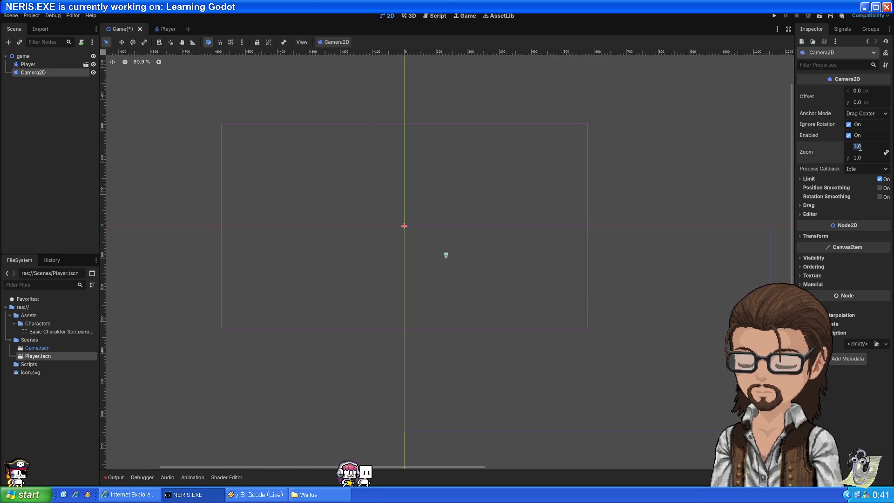
type("4")
key("Return")
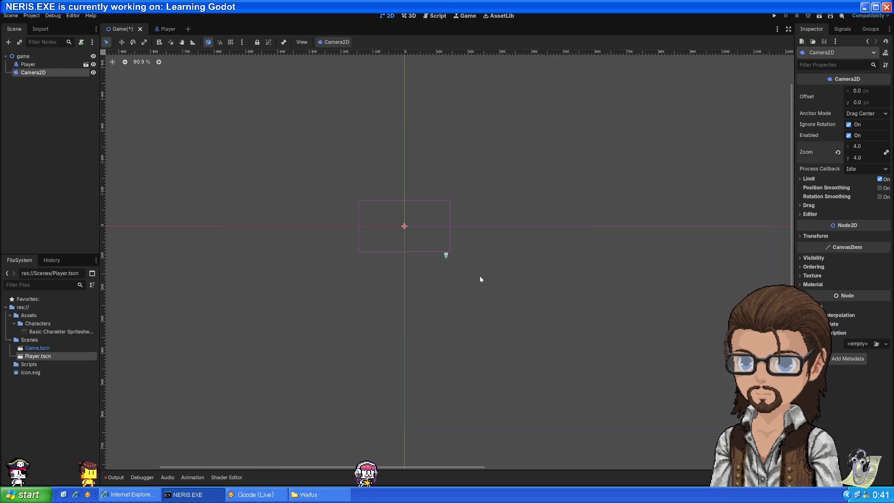
scroll(450, 262, "up", 5)
left_click(450, 256)
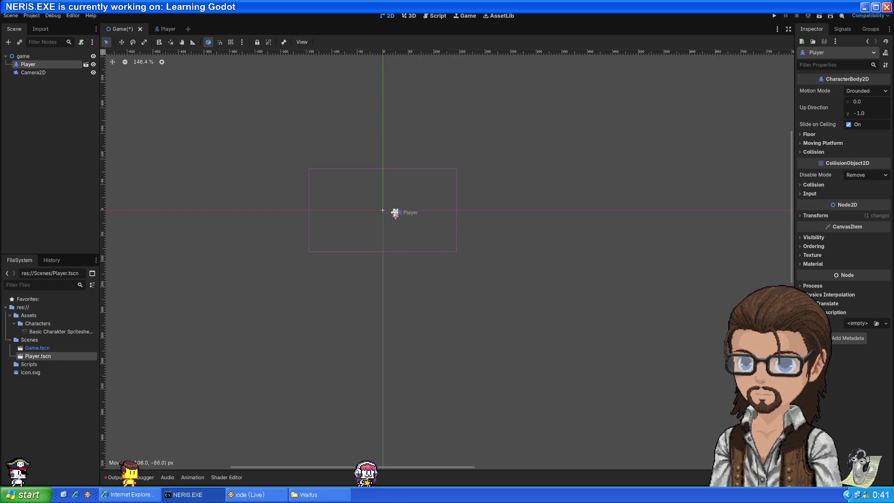
scroll(401, 226, "up", 6)
scroll(411, 226, "down", 2)
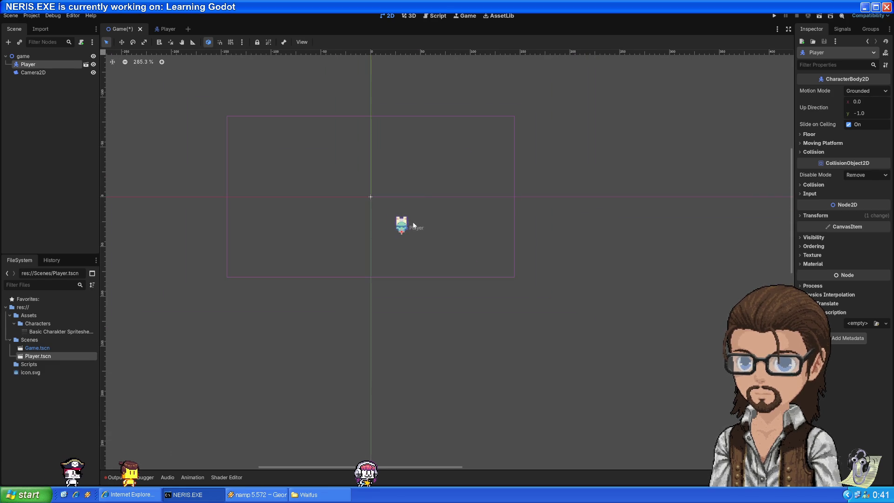
key("alt+Tab")
Step: Save the Game scene, run it to test the camera zoom, then close the game window
left_click(478, 223)
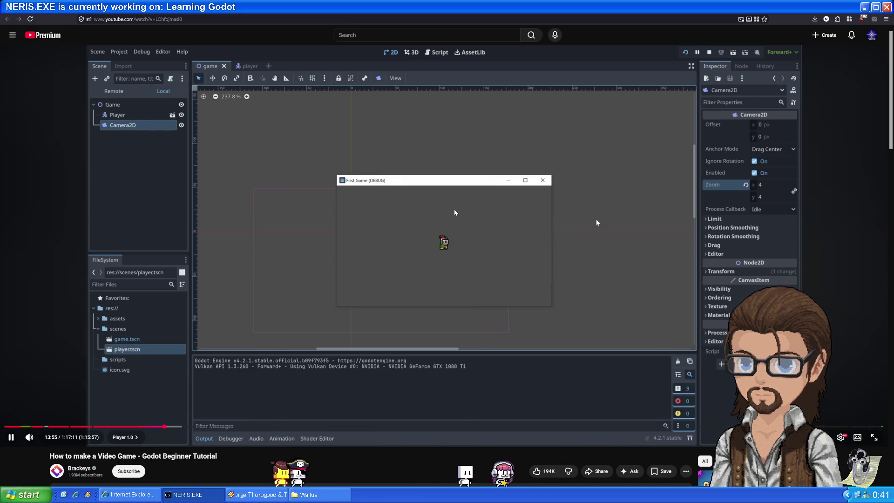
left_click(596, 218)
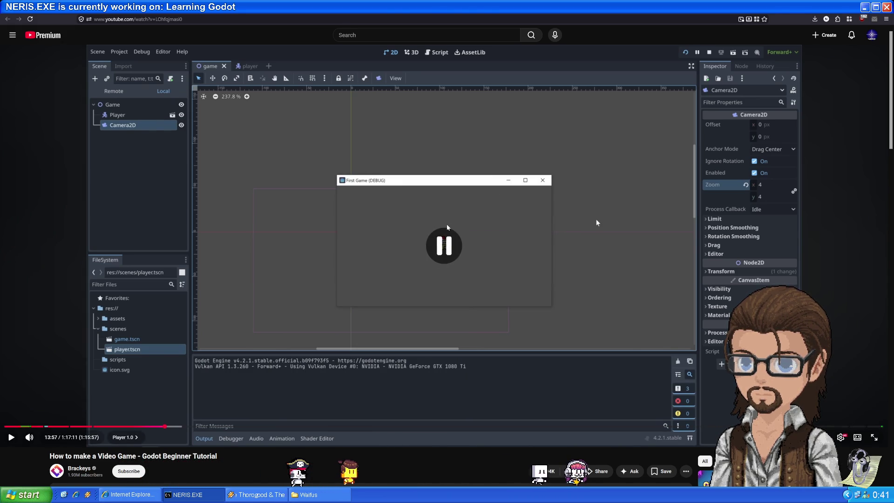
key("ctrl+s")
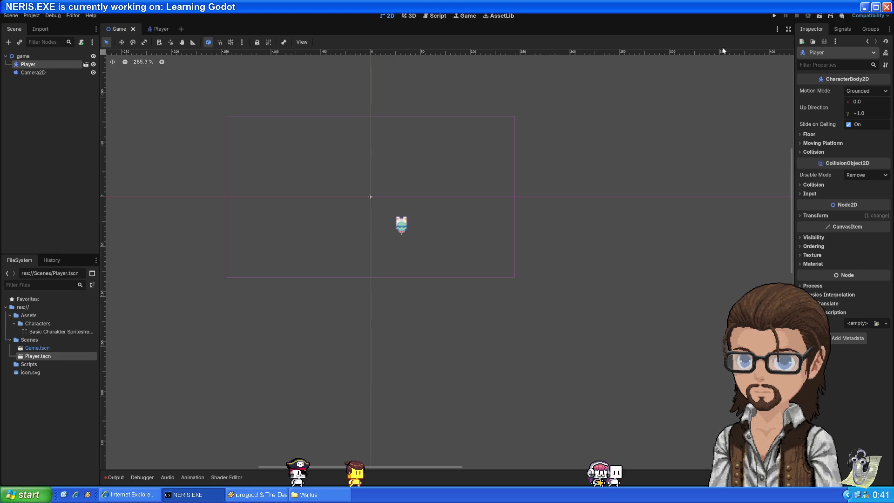
left_click(773, 17)
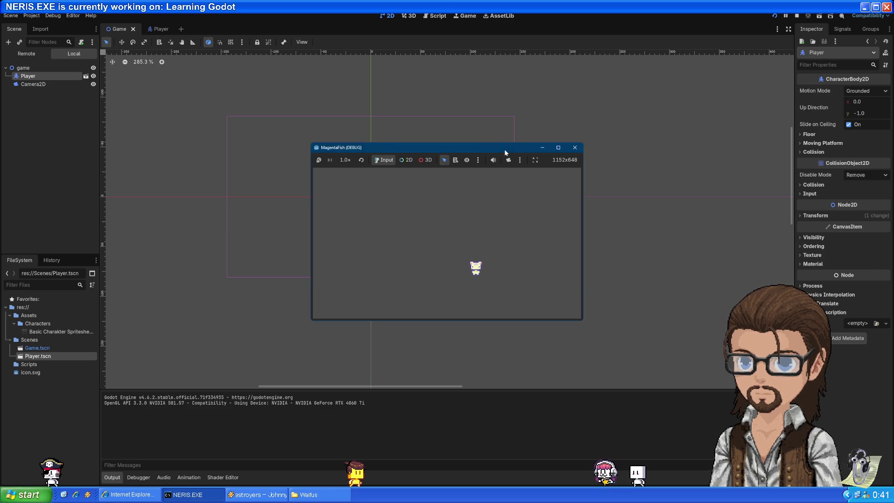
mouse_move(504, 149)
left_mouse_down()
mouse_move(273, 288)
mouse_move(610, 340)
mouse_move(730, 315)
mouse_move(807, 246)
mouse_move(791, 119)
mouse_move(278, 95)
mouse_move(396, 116)
left_mouse_up()
left_click(469, 116)
Step: Play the tutorial to 14:05, then return to the Godot editor
left_click(596, 222)
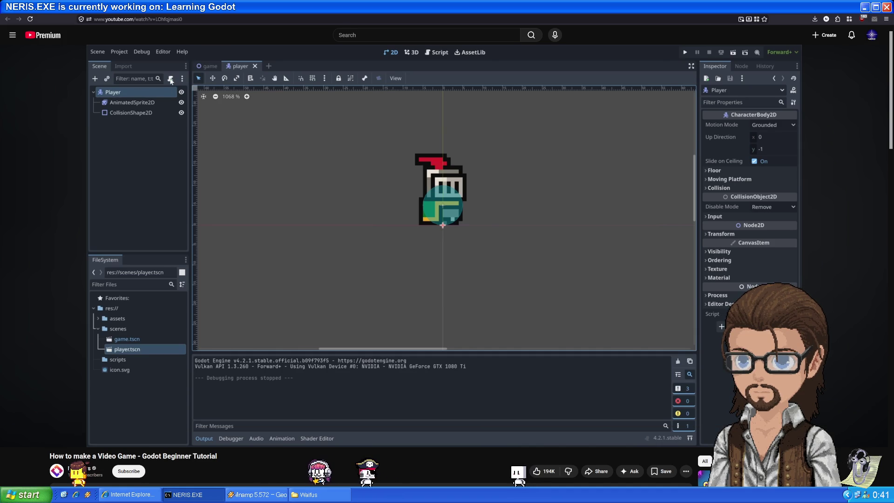
left_click(240, 144)
key("alt+Tab")
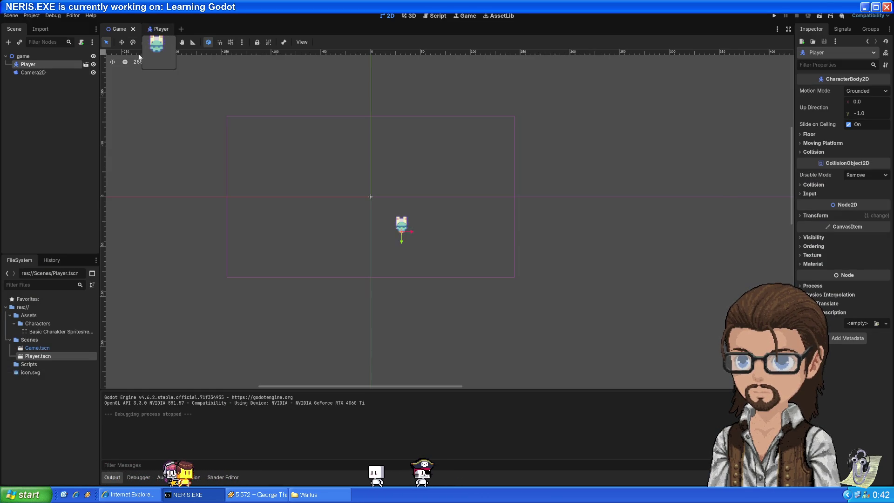
Step: Rename the root node from game to Game
key("alt+Tab")
key("alt+Tab")
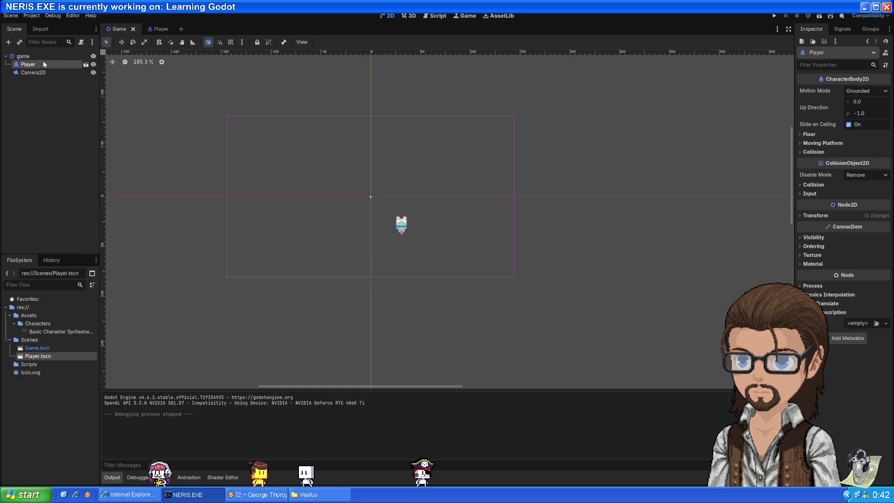
double_click(23, 56)
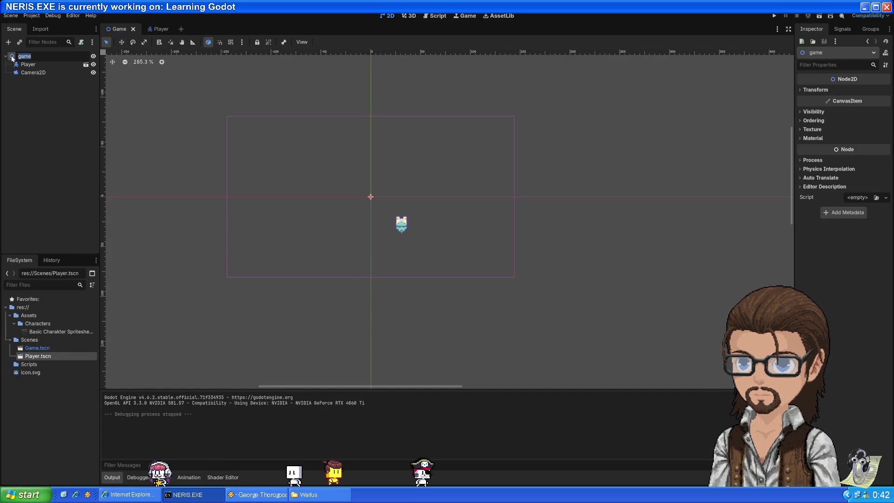
key("Return")
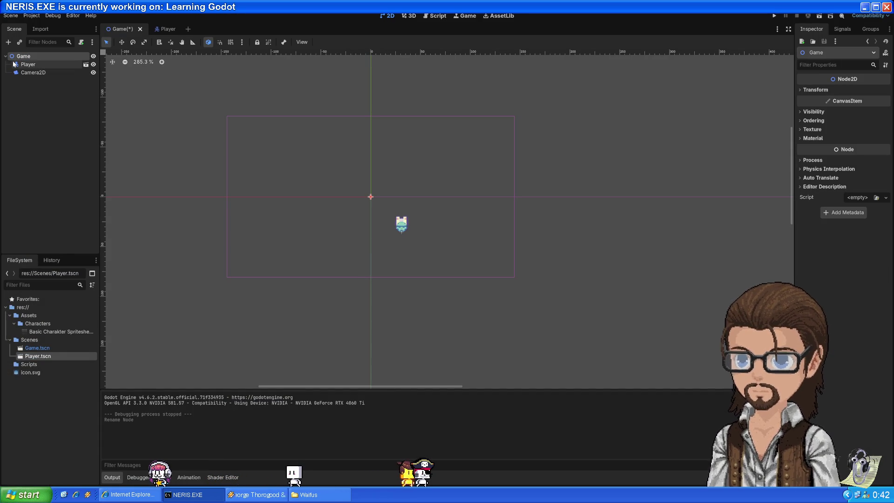
Step: Start attaching a script to Player in its scene, keeping the Basic Movement template
left_click(163, 30)
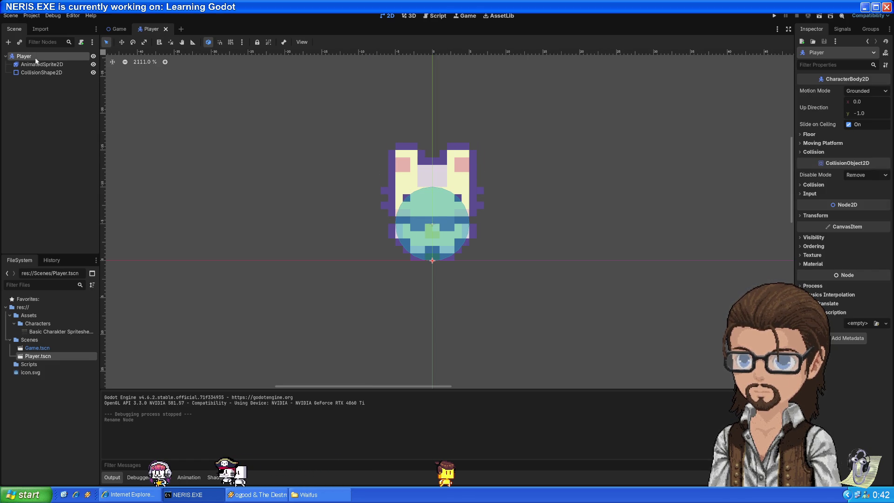
left_click(79, 43)
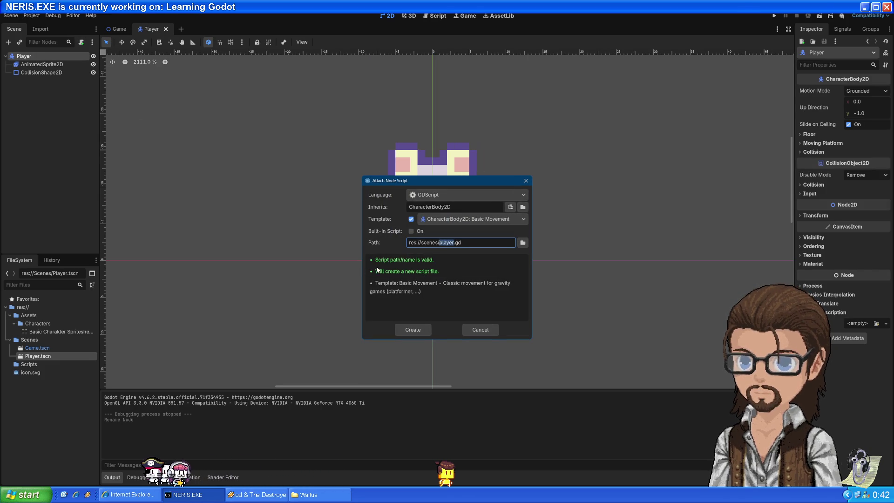
key("alt+Tab")
left_click(432, 259)
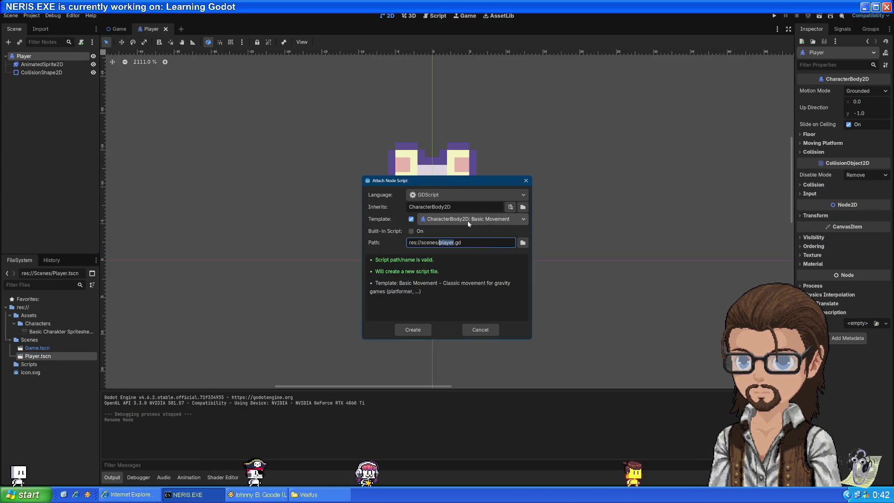
left_click(524, 222)
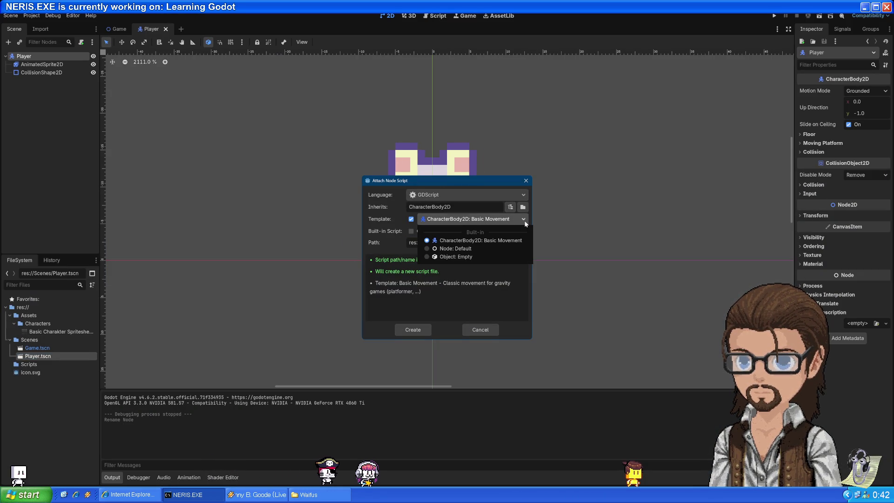
left_click(517, 219)
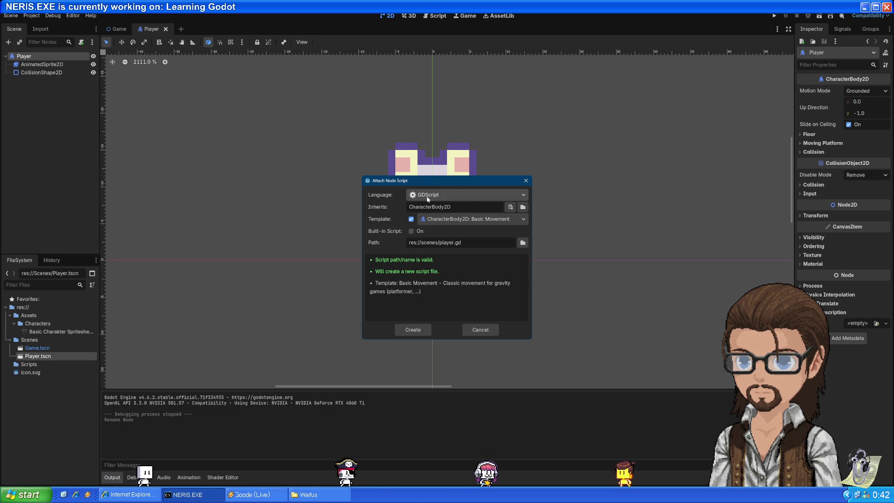
key("alt+Tab")
left_click(459, 217)
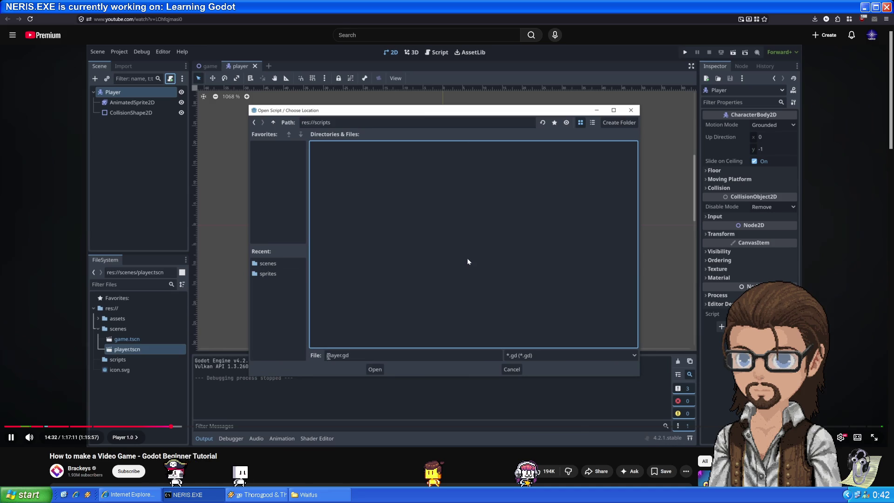
Step: Set the new script's path to res://Scripts/Player.gd
key("alt+Tab")
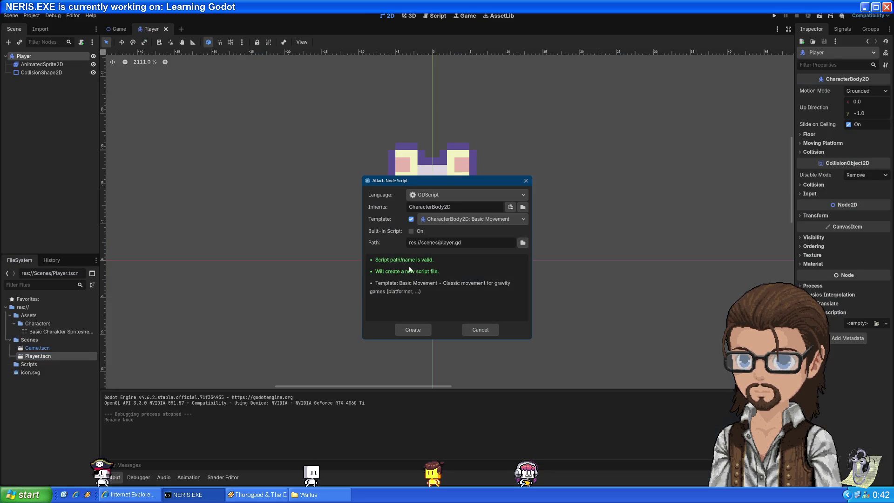
left_click(522, 242)
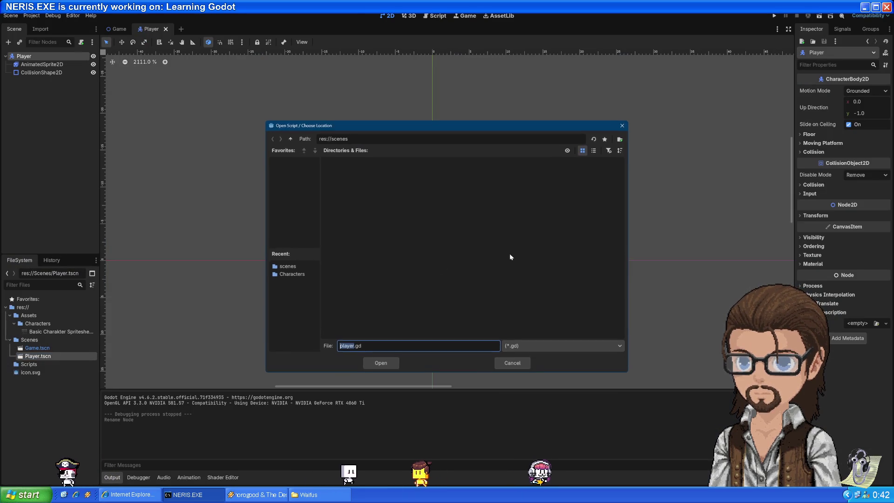
left_click(286, 267)
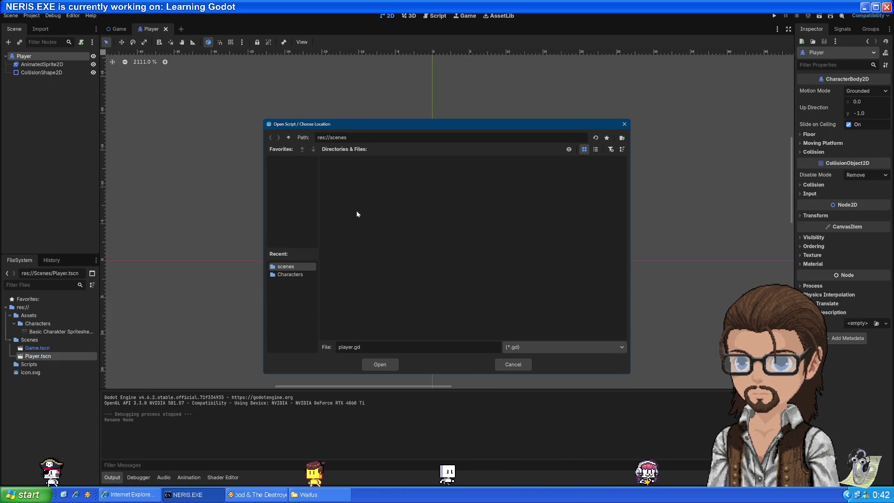
left_click(289, 137)
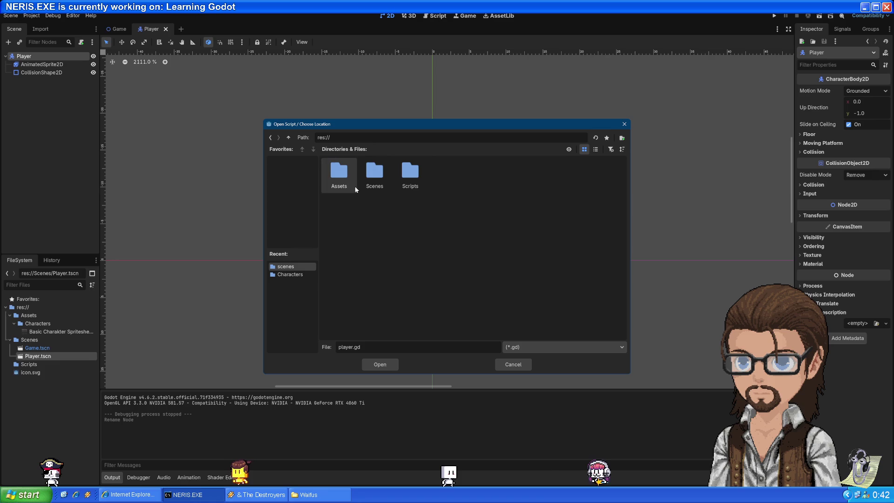
double_click(409, 171)
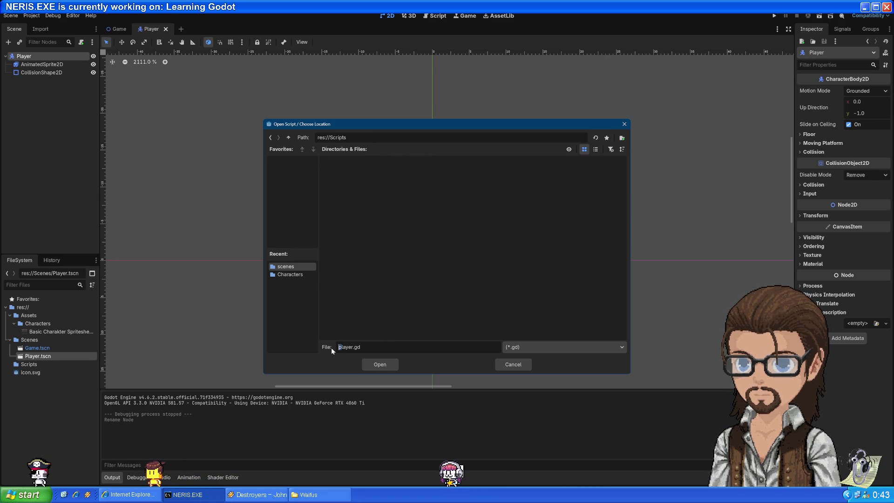
type("P")
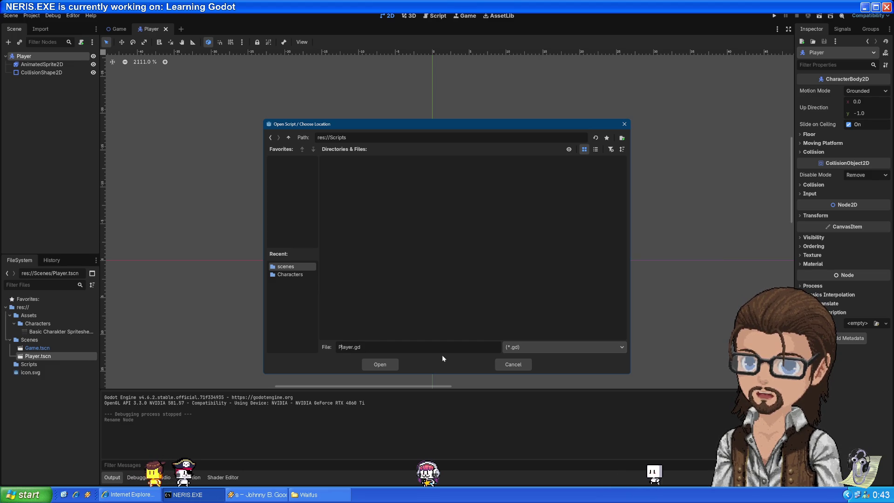
left_click(380, 365)
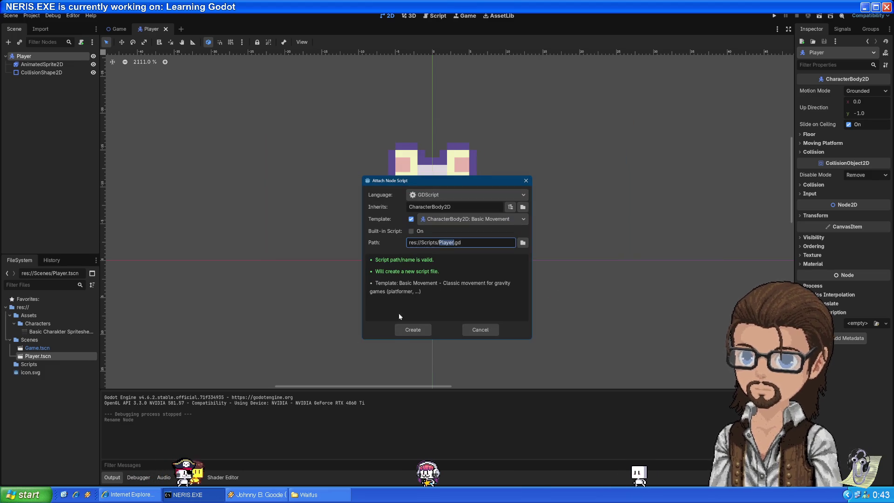
left_click(444, 266)
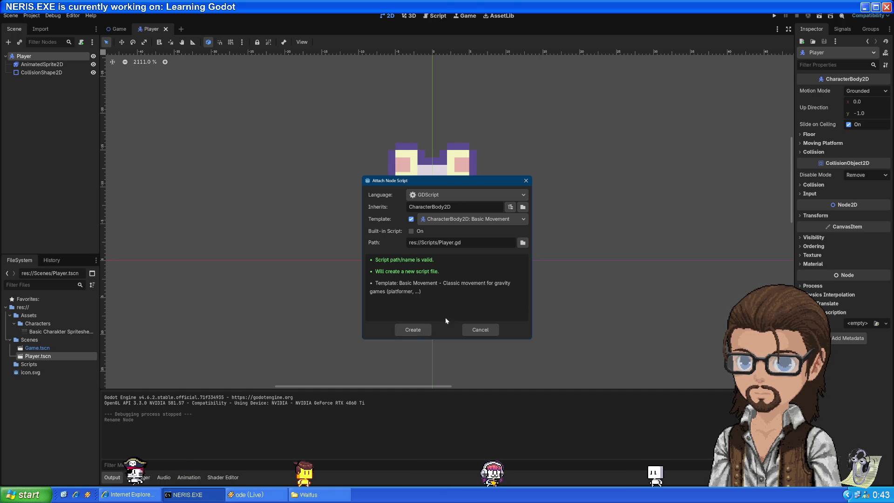
key("alt+Tab")
left_click(409, 306)
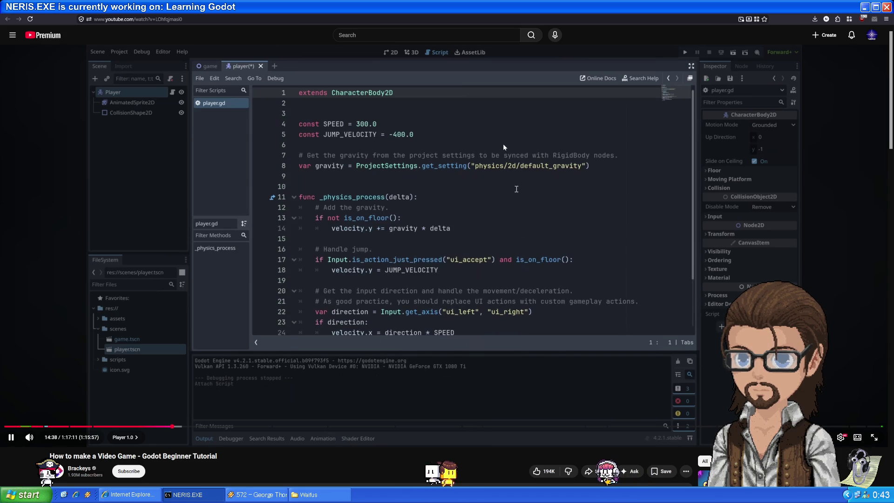
Step: Create Player.gd and attach it to Player, opening it in the Script editor
left_click(490, 189)
key("alt+Tab")
left_click(417, 330)
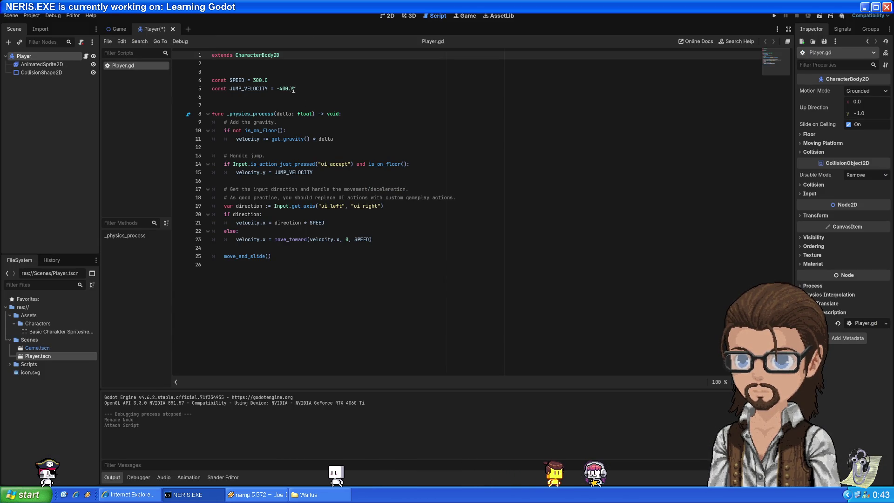
Step: Look over the template code around _physics_process and browse the Scene and Project menus
left_click(271, 80)
scroll(333, 154, "up", 4)
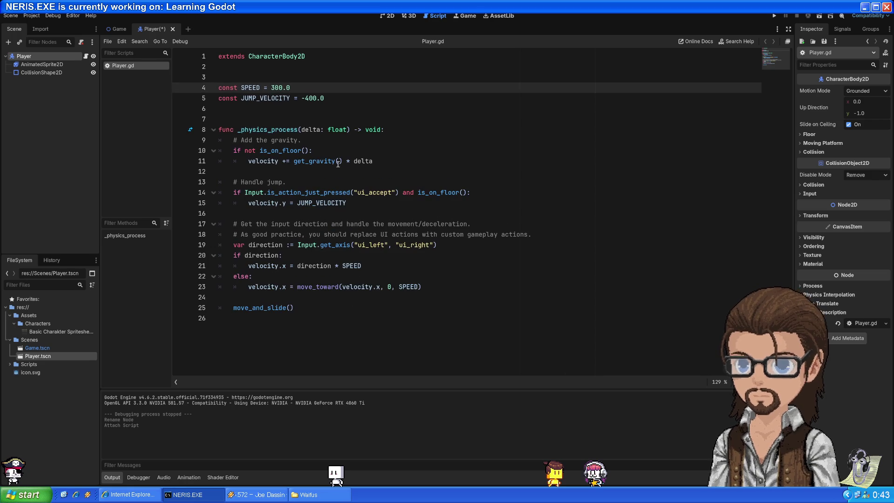
left_click(385, 130)
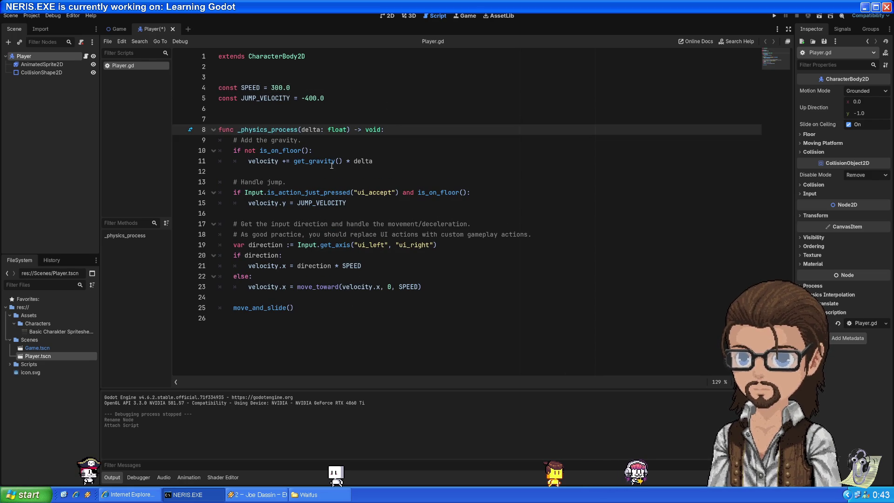
key("Down")
key("Down")
key("Down")
scroll(386, 134, "down", 4)
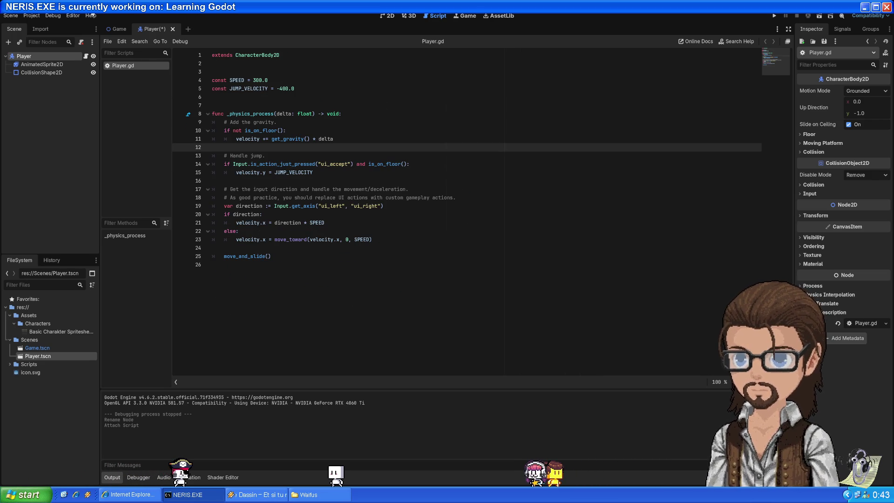
left_click(10, 16)
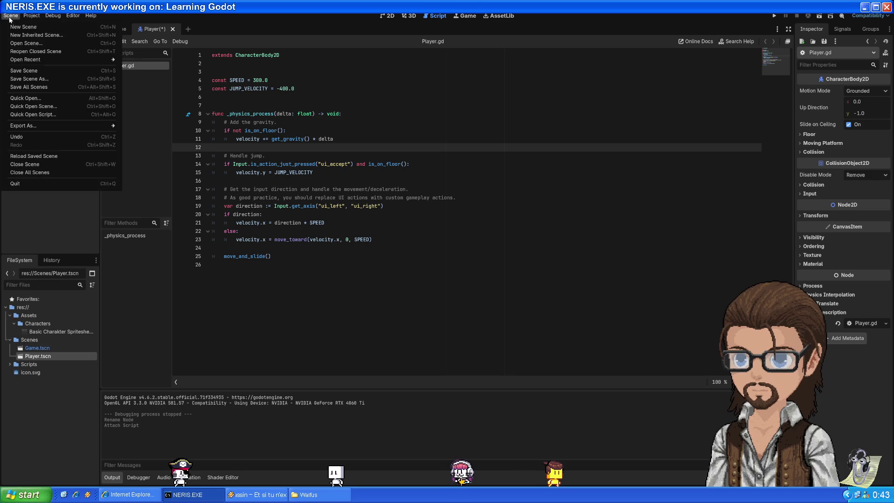
left_click(32, 15)
left_click(10, 16)
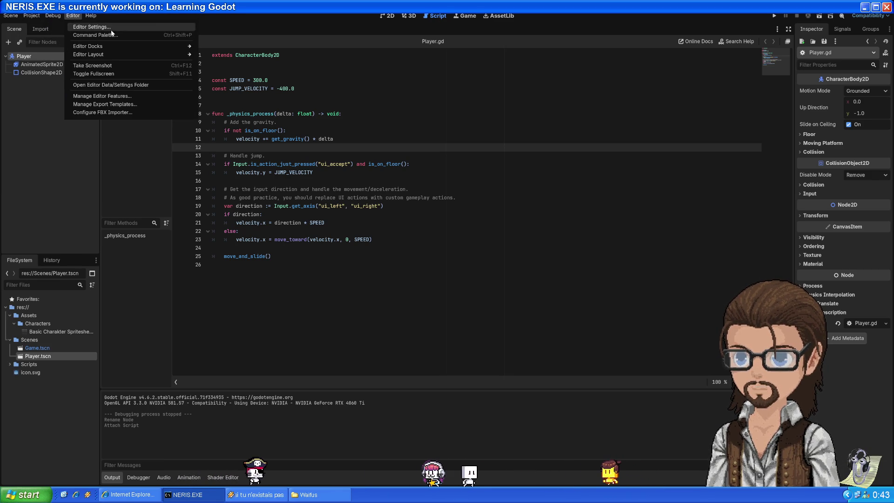
Step: Open Editor Settings and locate Main Font Size and Code Font Size, both at 14
left_click(91, 27)
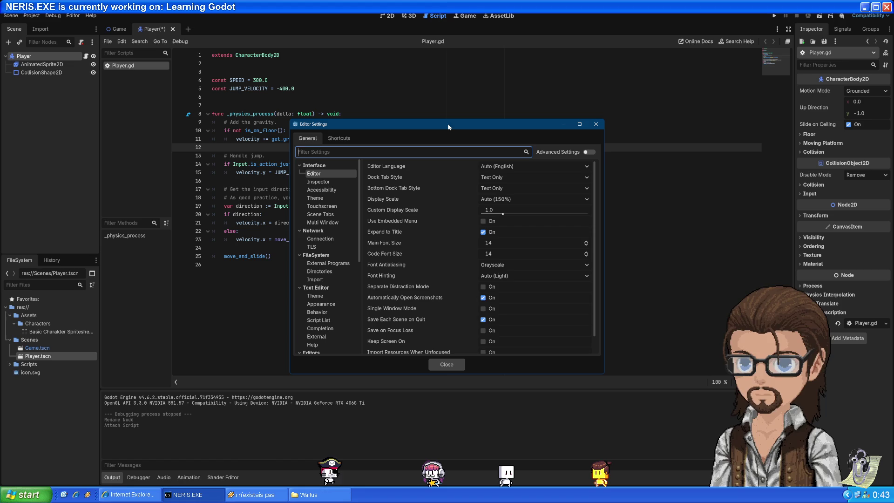
mouse_move(445, 130)
left_mouse_down()
mouse_move(465, 132)
mouse_move(482, 119)
mouse_move(560, 190)
mouse_move(557, 101)
left_mouse_up()
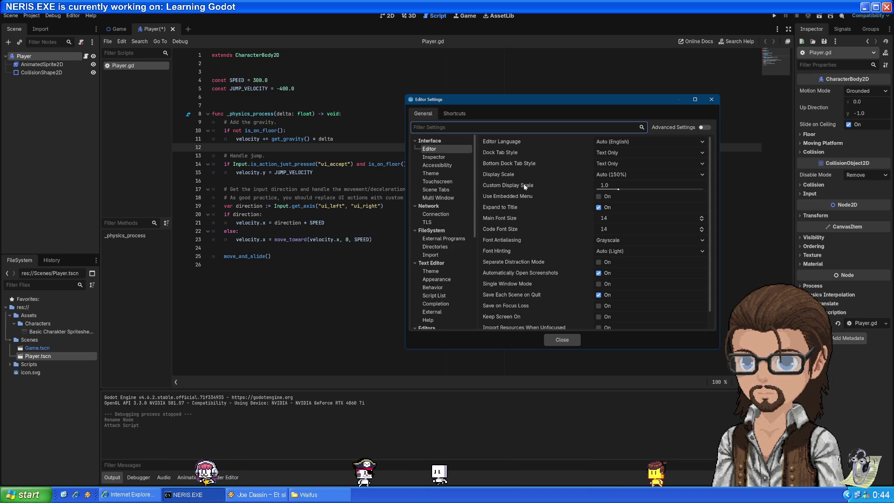
left_click(514, 220)
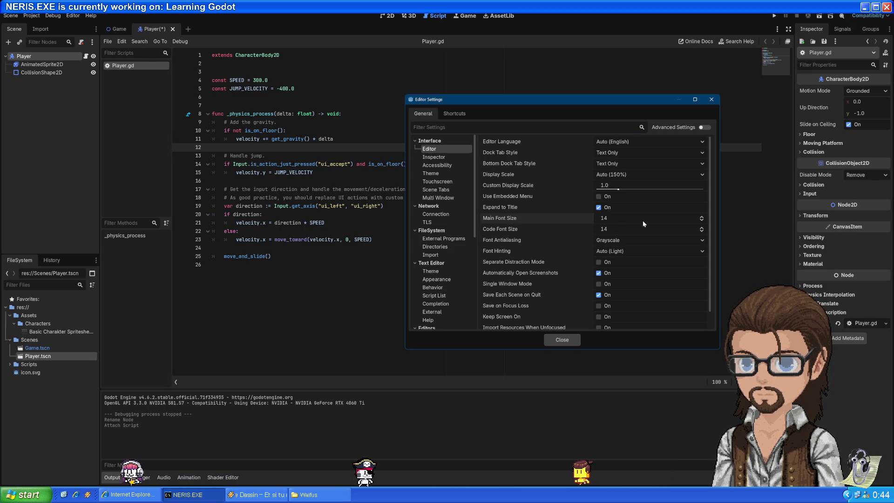
left_click(522, 229)
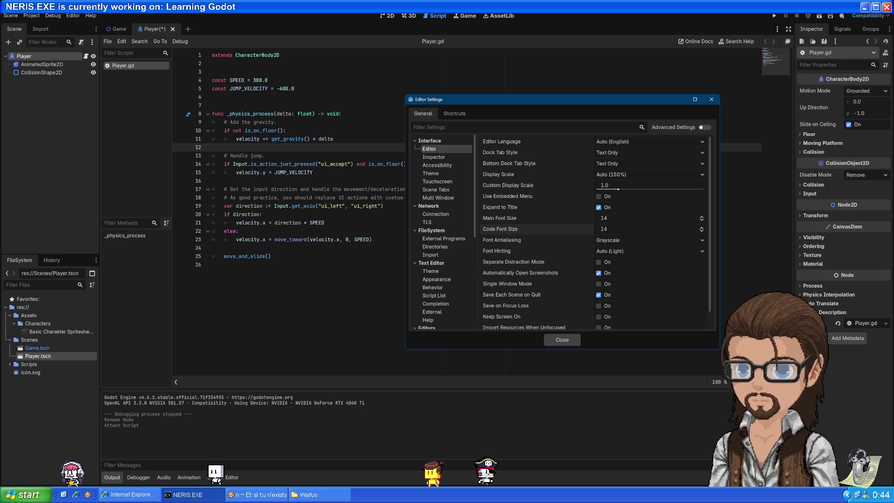
Step: Launch VS Code, reopen the recent Ymirheim.Server workspace, and open its Settings
left_click(20, 495)
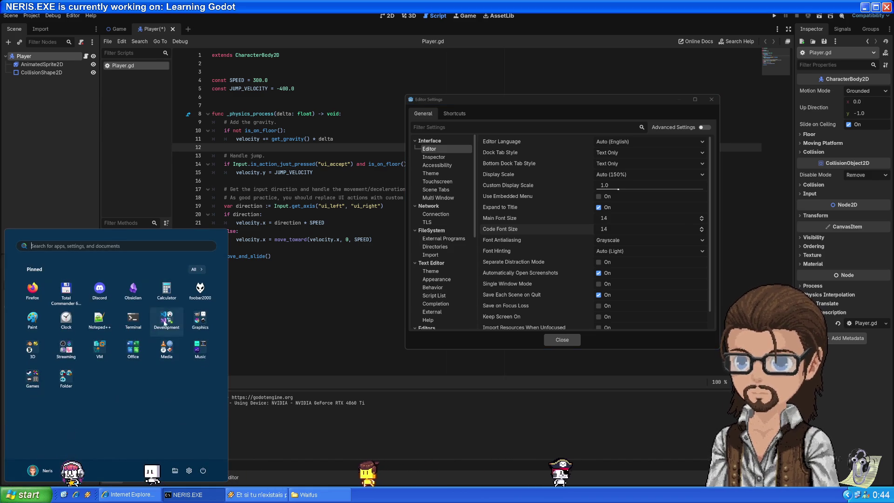
left_click(165, 323)
left_click(64, 344)
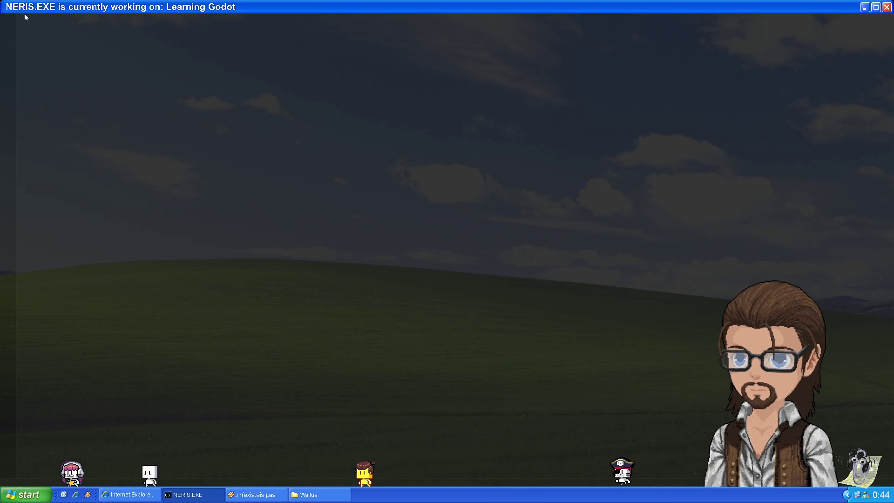
left_click(24, 13)
mouse_move(96, 78)
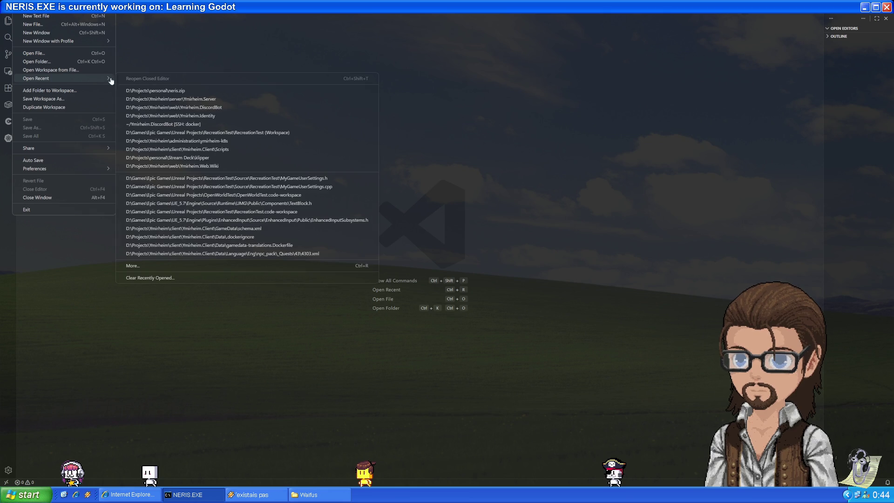
left_click(171, 102)
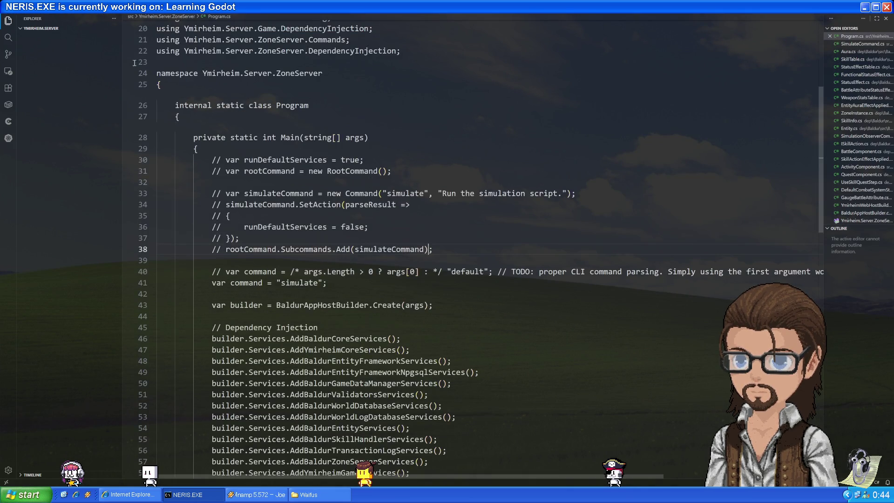
left_click(8, 470)
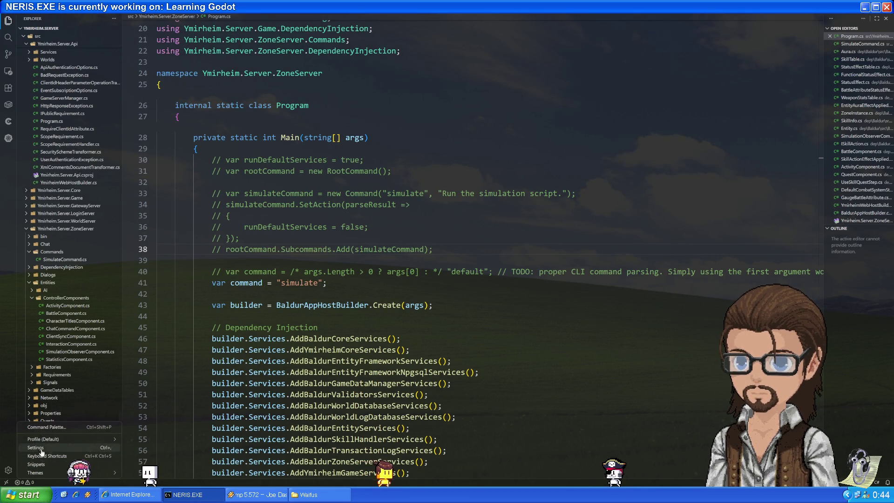
left_click(41, 448)
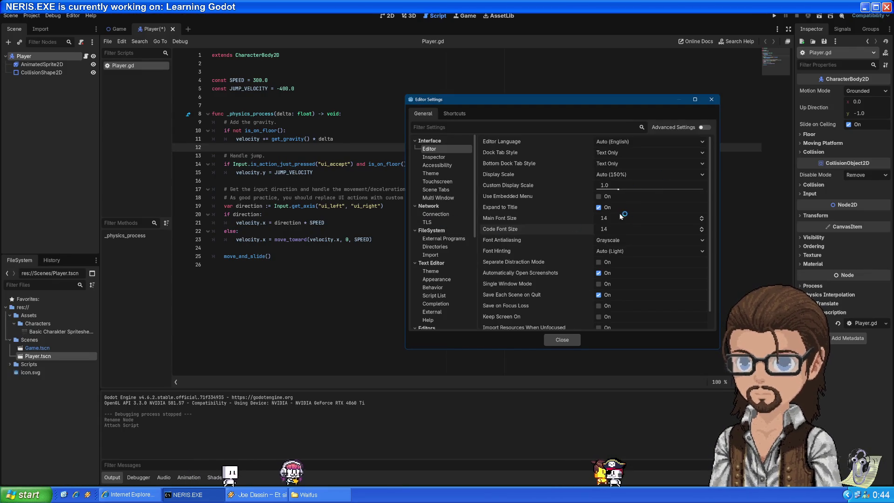
Step: Raise Godot's Code Font Size from 14 to 16 and close Editor Settings
left_click(701, 227)
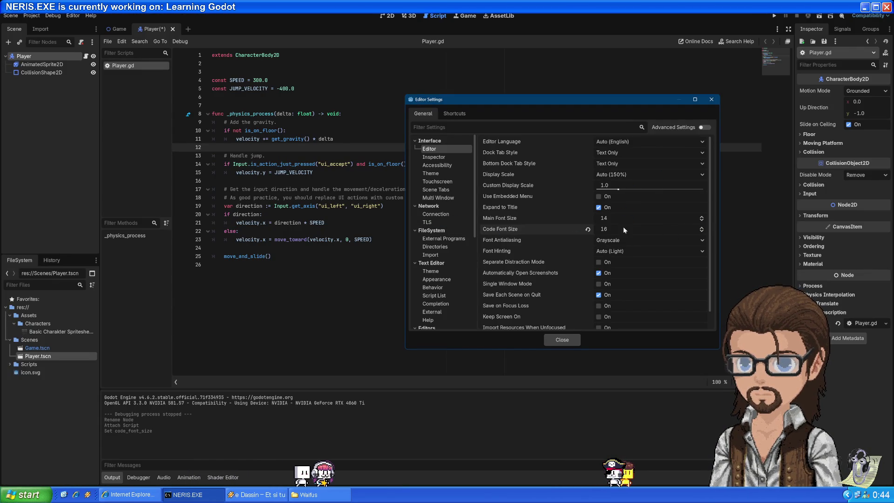
left_click(562, 340)
left_click(374, 138)
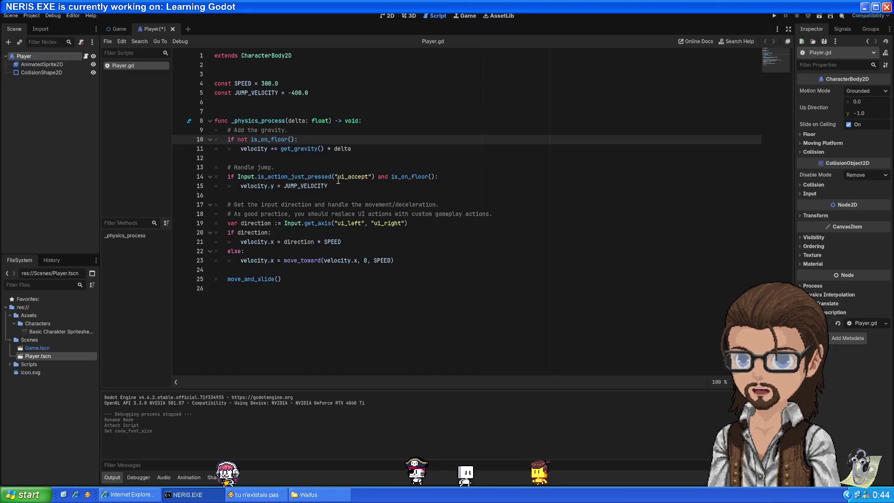
Step: Select lines 14–21, then lines 4–25 of Player.gd to review the larger text
left_click_drag(338, 181, 344, 242)
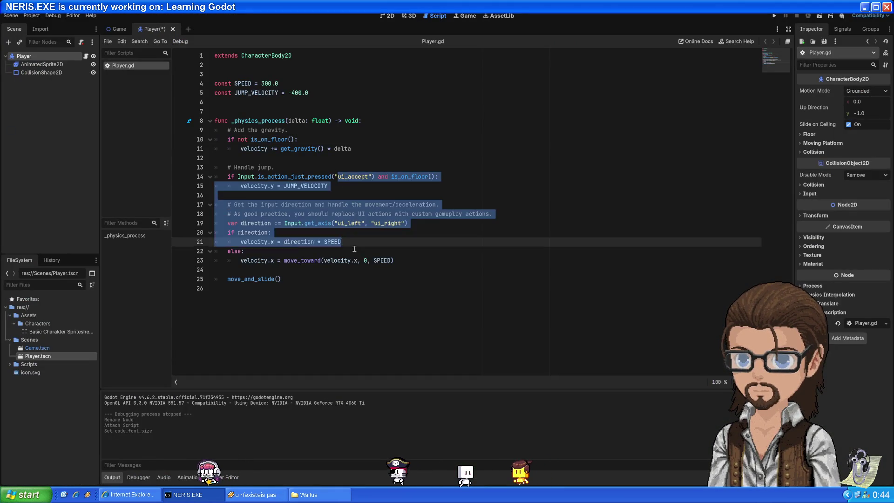
left_click(283, 279)
left_click_drag(284, 280, 279, 84)
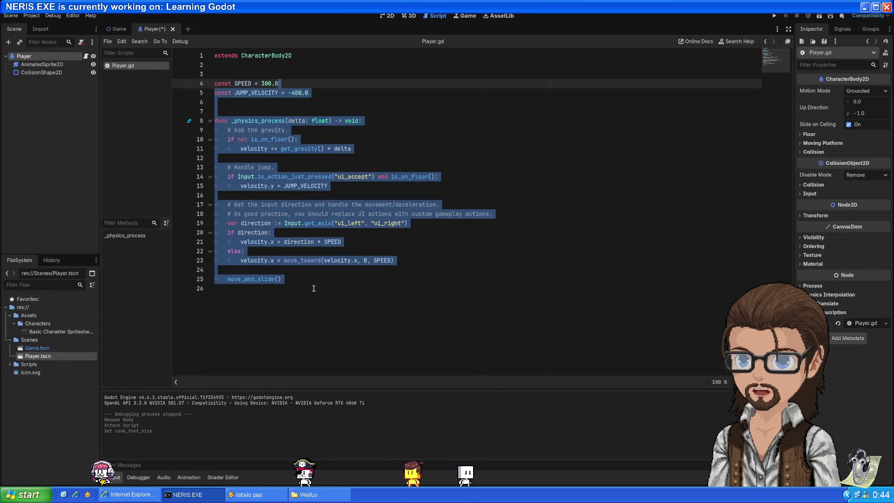
left_click(313, 310)
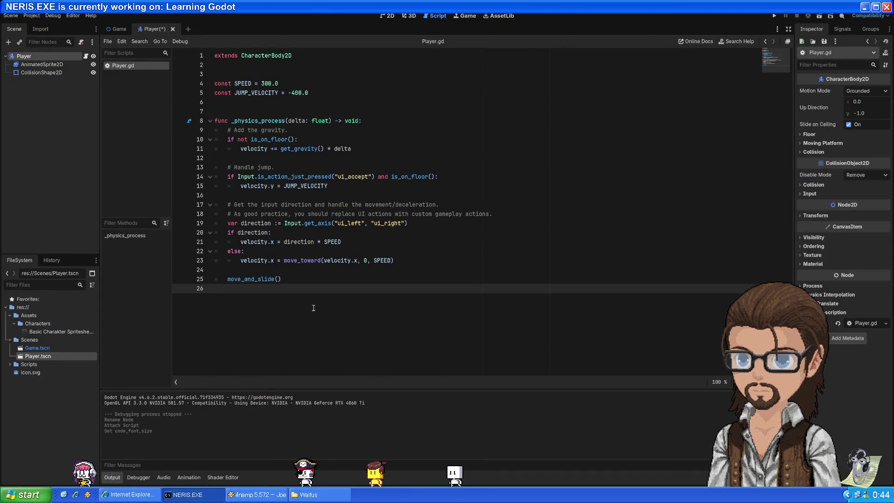
scroll(372, 228, "up", 5)
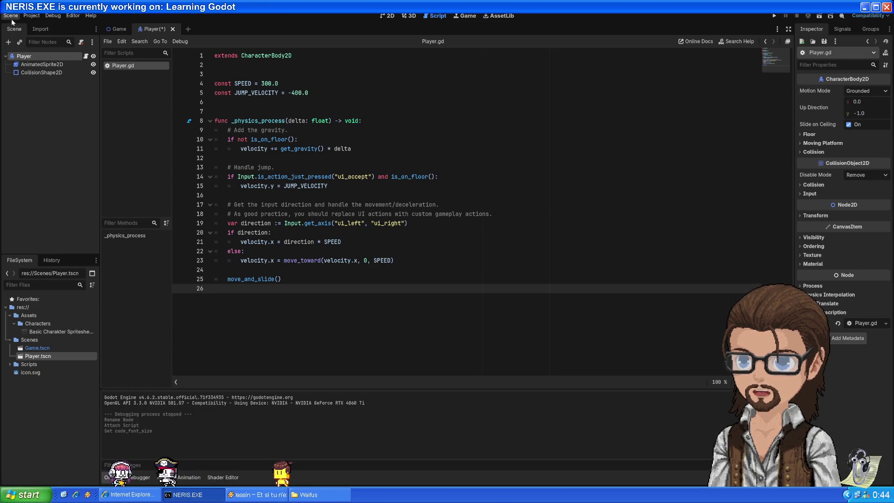
Step: Reopen Editor Settings and browse the Text Editor Theme and Appearance options
left_click(73, 15)
left_click(89, 27)
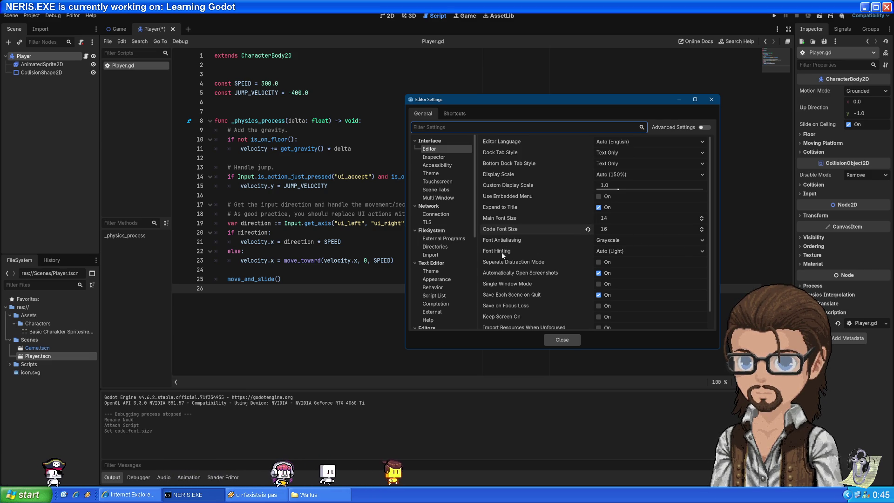
mouse_move(501, 253)
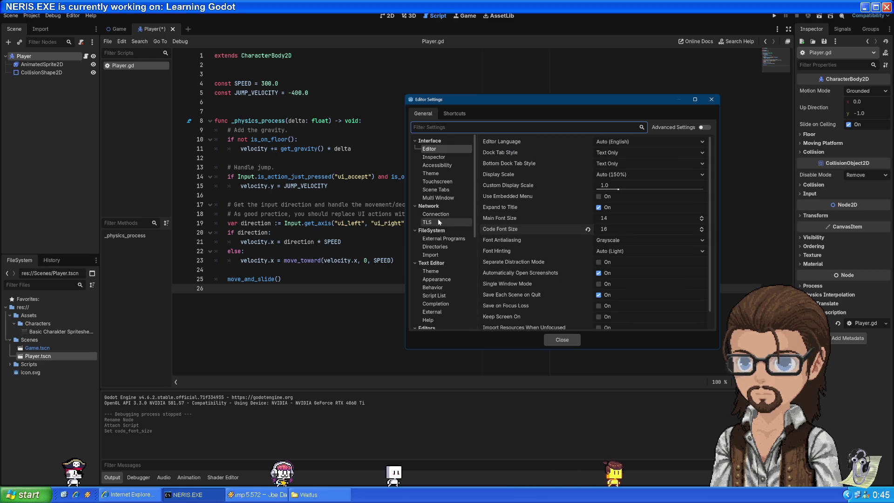
scroll(437, 288, "down", 3)
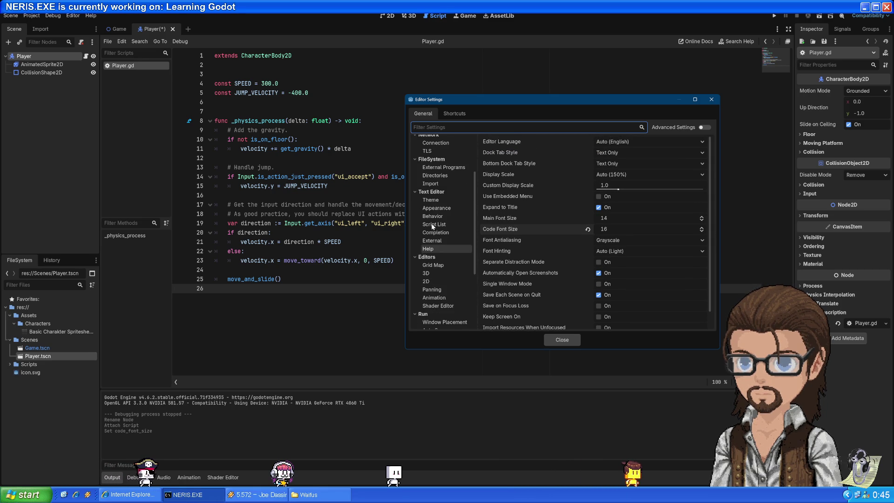
left_click(445, 200)
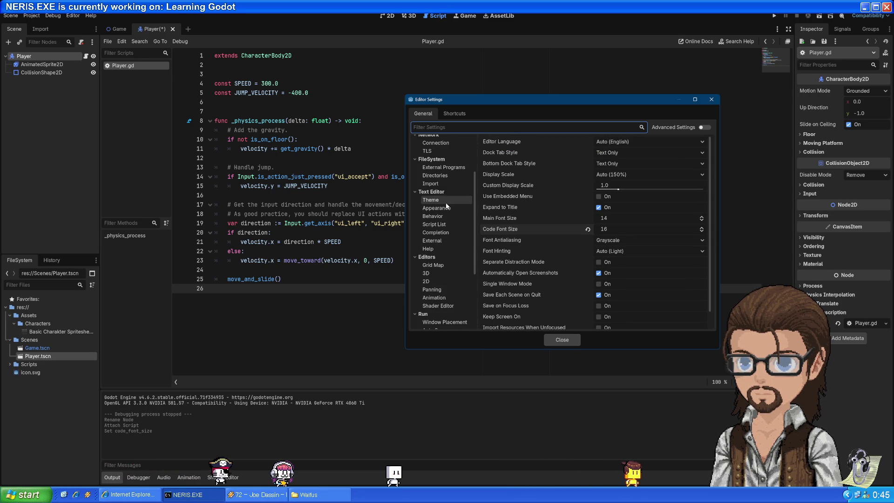
left_click(446, 208)
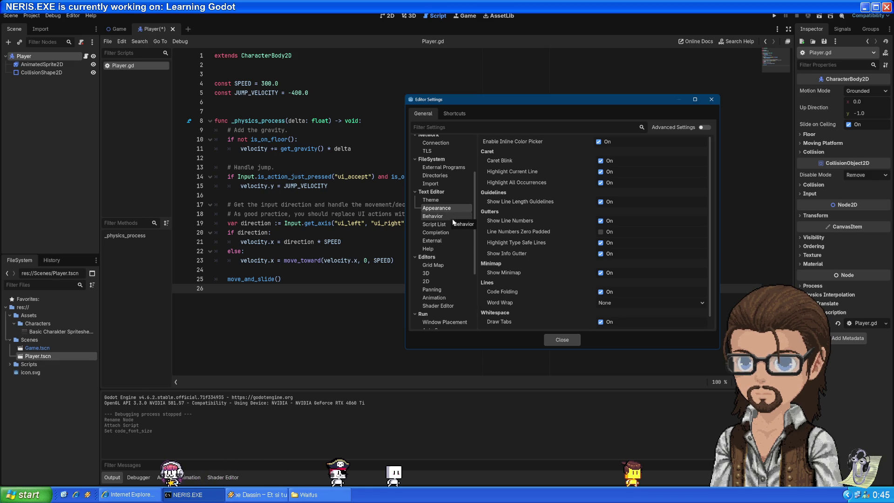
scroll(475, 263, "down", 2)
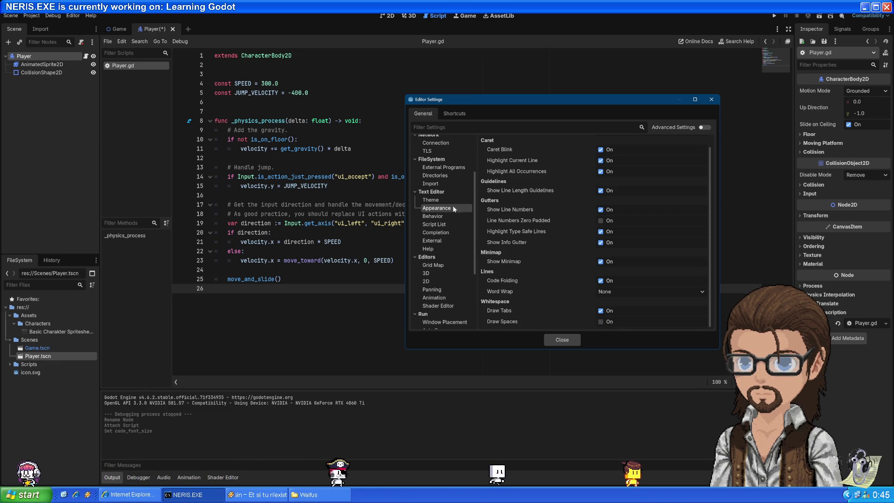
Step: Filter the settings by 'font' to show the Interface Editor font sizes
left_click(464, 127)
type("font")
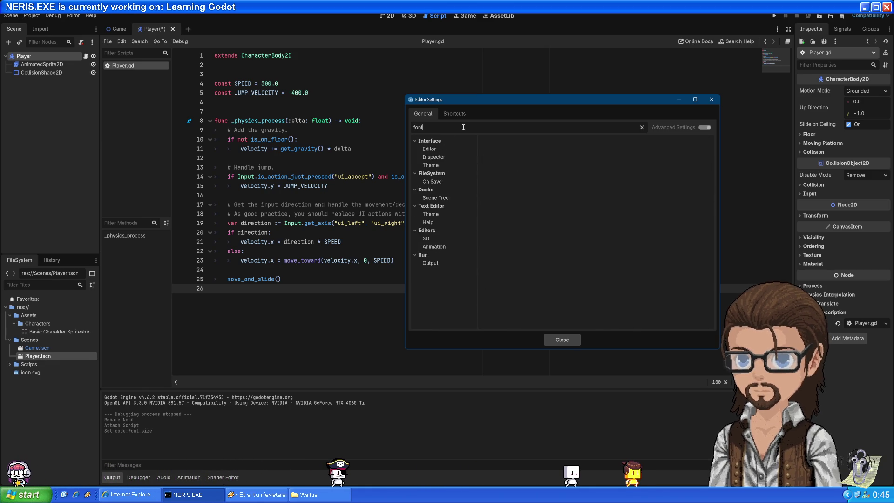
left_click(446, 146)
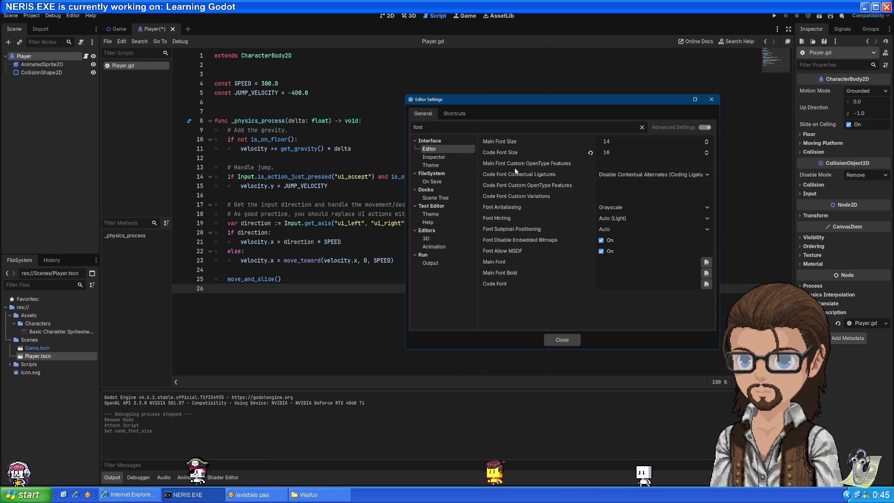
mouse_move(527, 165)
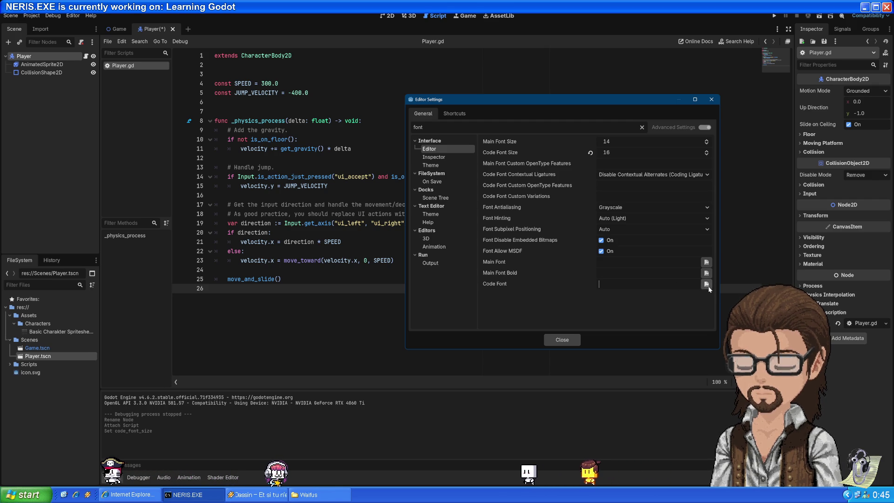
Step: Compare with VS Code by selecting 'Injection' on line 45, then return to Godot
key("alt+Tab")
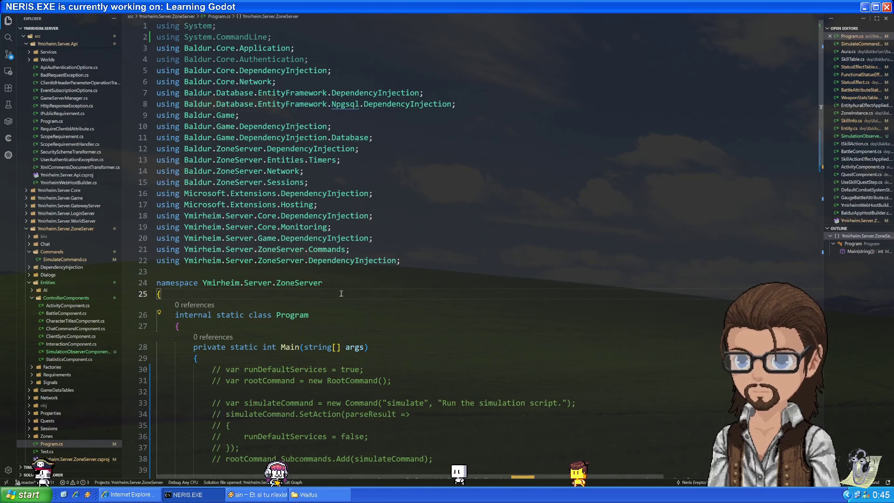
scroll(373, 290, "down", 8)
left_click(360, 260)
double_click(360, 261)
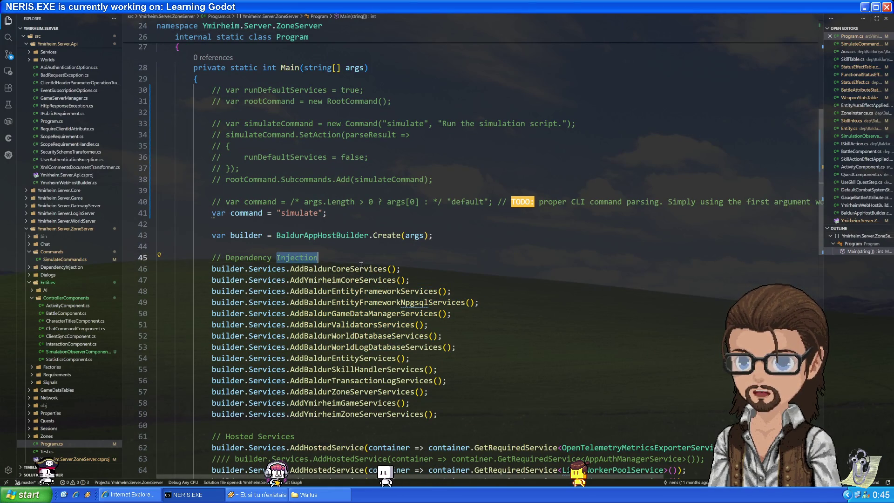
key("alt+Tab")
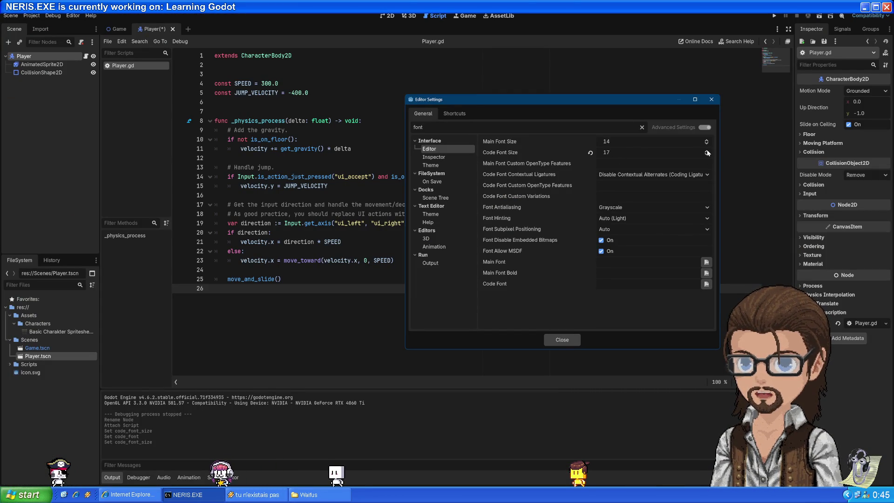
Step: Close Editor Settings and select lines 7–21 of Player.gd at the larger font
left_click(562, 339)
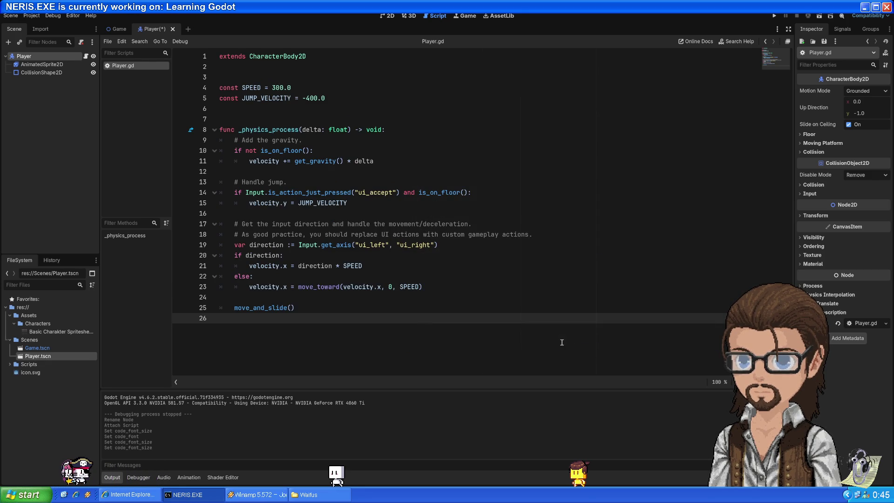
left_click(349, 159)
left_click_drag(220, 120, 361, 265)
left_click(353, 307)
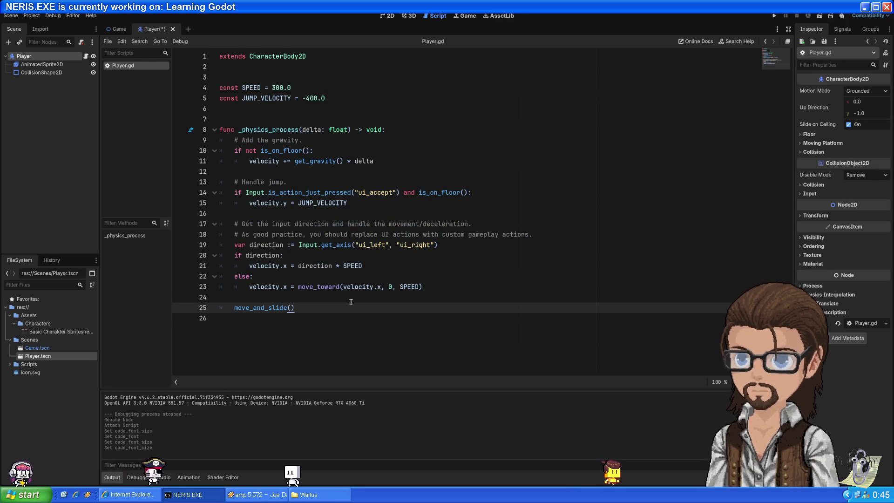
Step: Compare Player.gd with VS Code's font, selecting lines 10–20 along the way
key("alt+Tab")
key("alt+Tab")
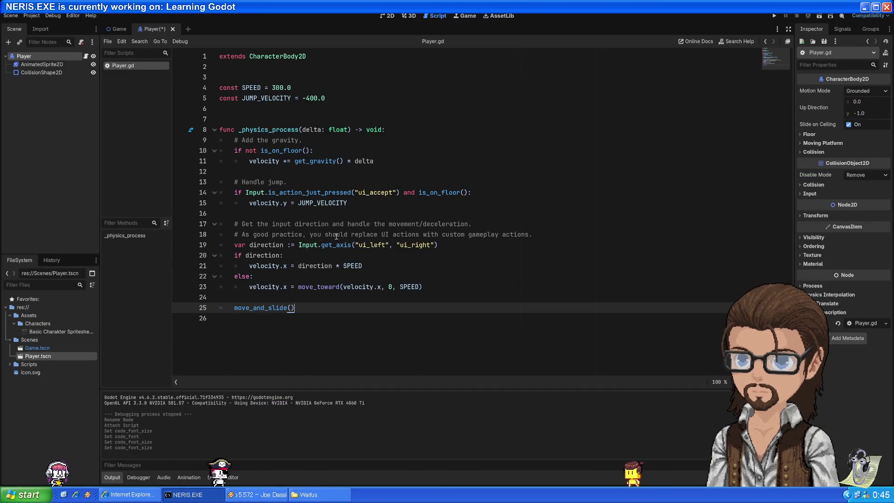
key("alt+Tab")
key("alt+Tab")
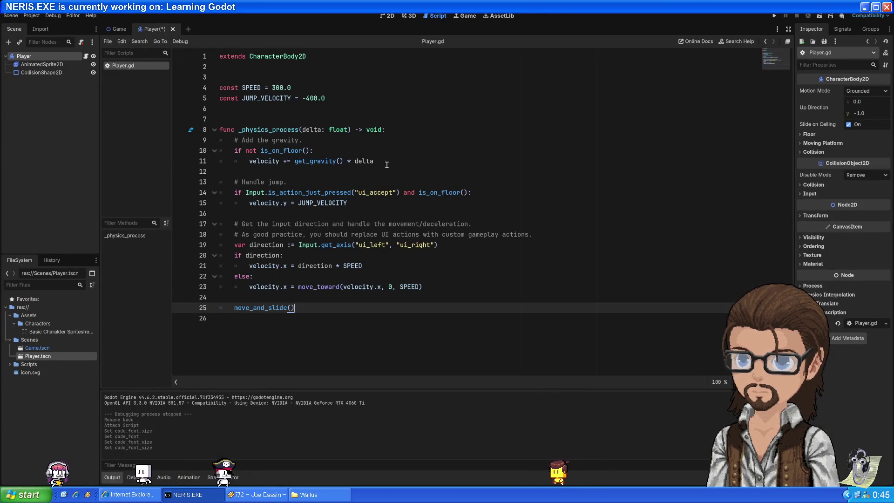
left_click_drag(363, 255, 279, 151)
left_click(389, 113)
key("alt+Tab")
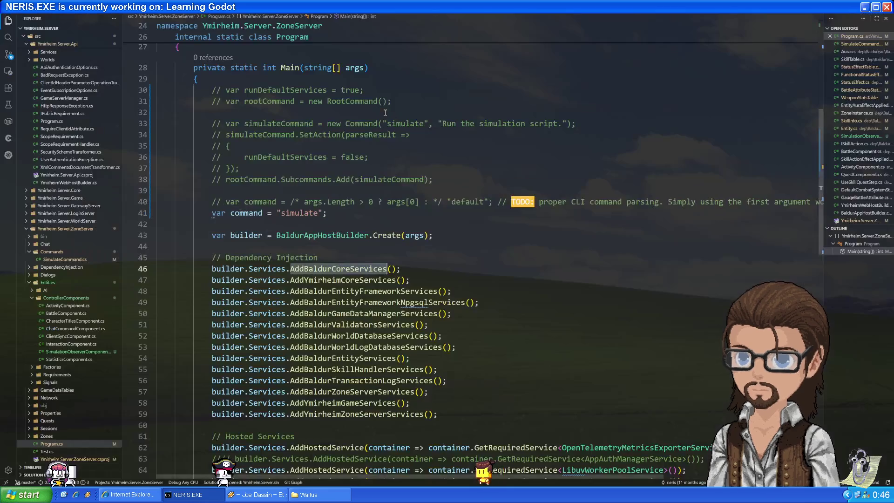
key("alt+Tab")
key("Down")
key("Down")
key("Down")
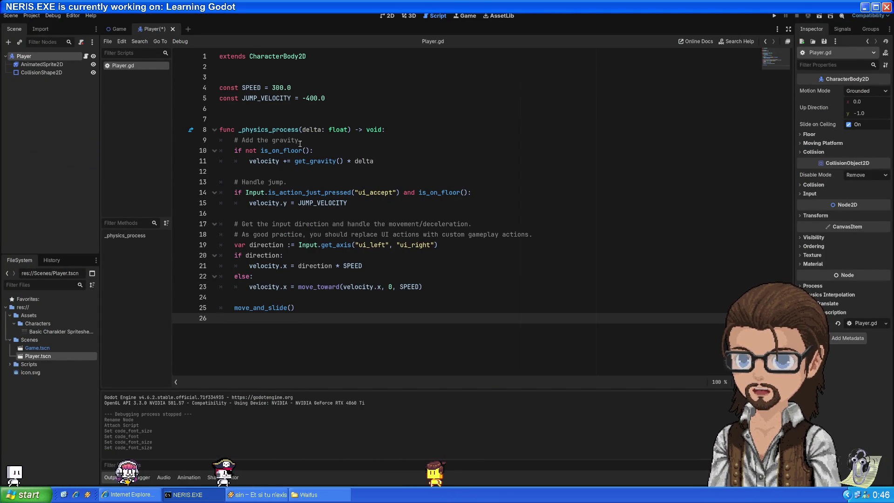
Step: Step through SPEED, JUMP_VELOCITY and _physics_process, selecting the 400 jump value
left_click(290, 133)
left_click(255, 87)
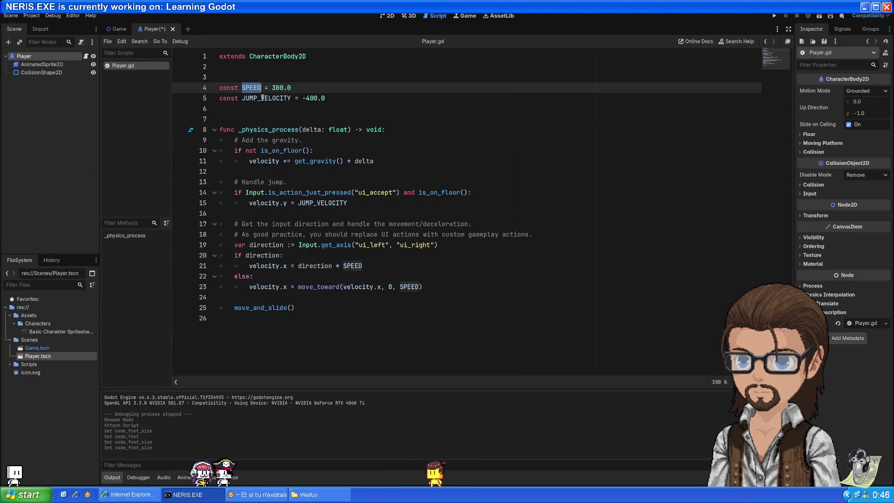
left_click(262, 98)
left_click(294, 129)
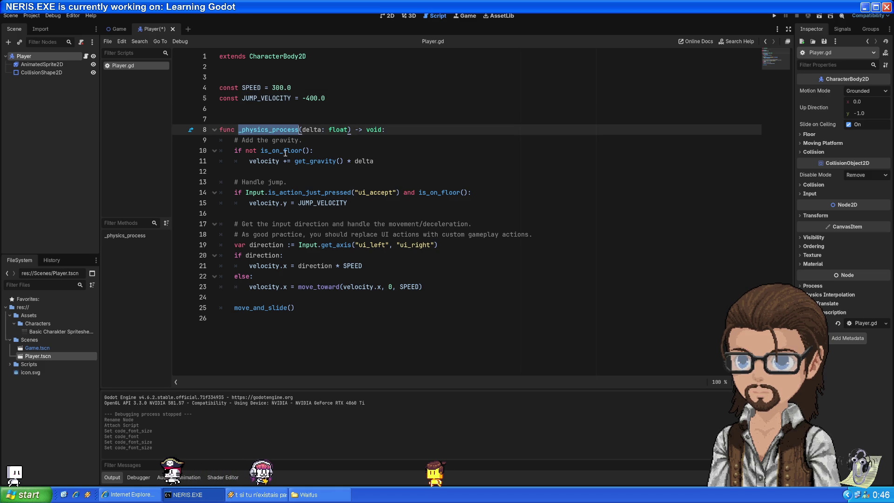
double_click(312, 98)
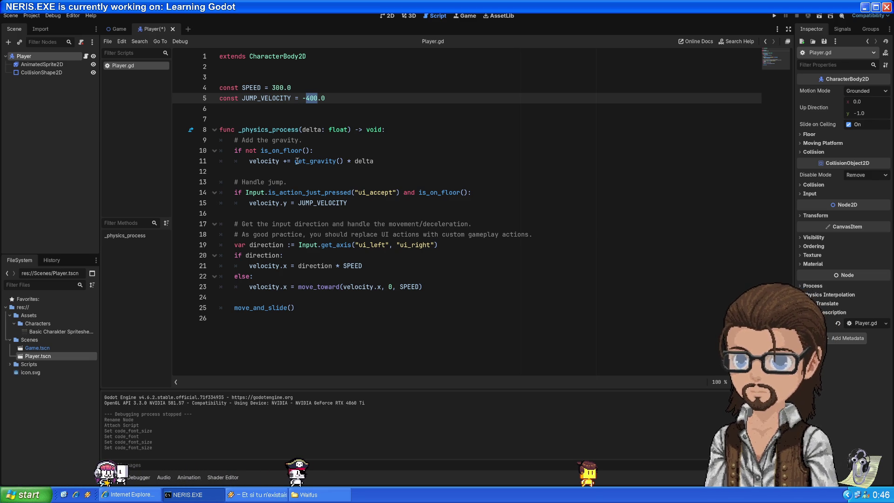
Step: Show the Game scene in the 2D view, zoomed in on the cat inside the Camera2D frame
left_click(118, 29)
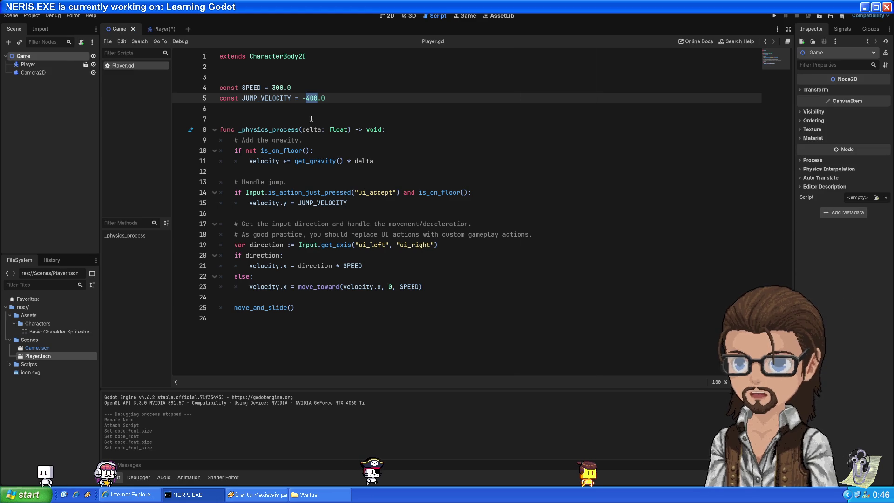
left_click(166, 30)
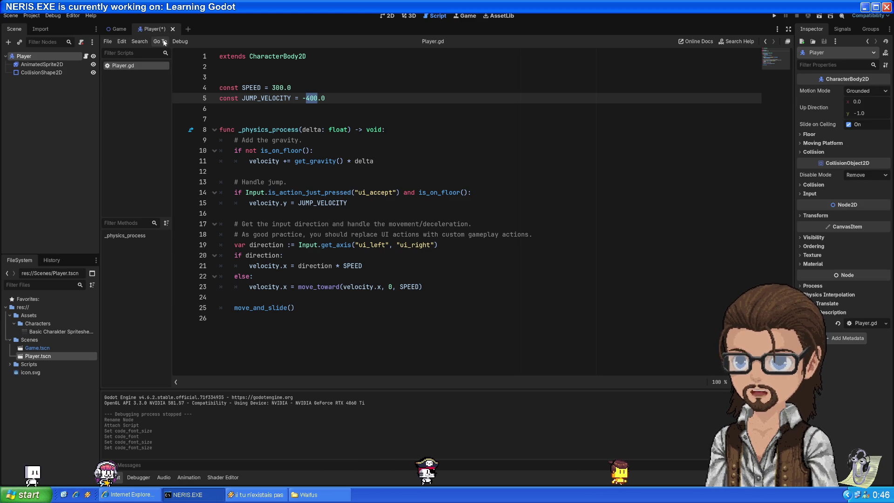
left_click(321, 129)
left_click(118, 29)
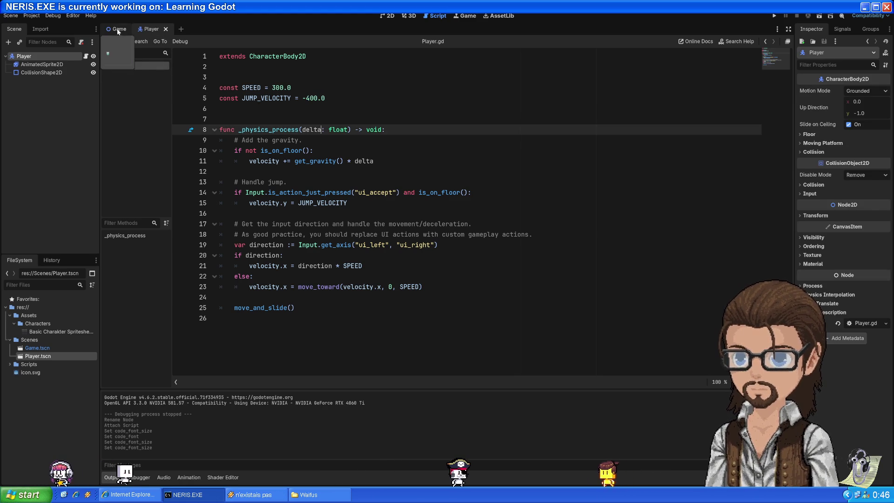
left_click(150, 32)
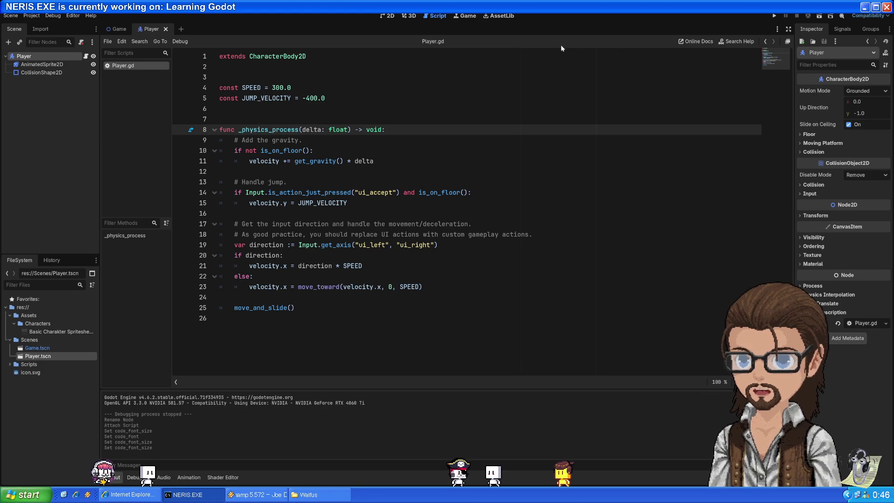
left_click(390, 17)
left_click(117, 29)
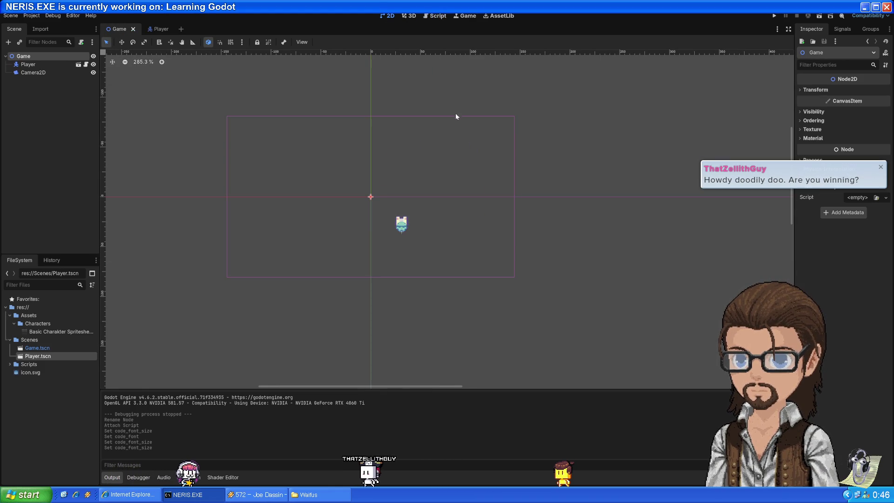
scroll(400, 218, "up", 2)
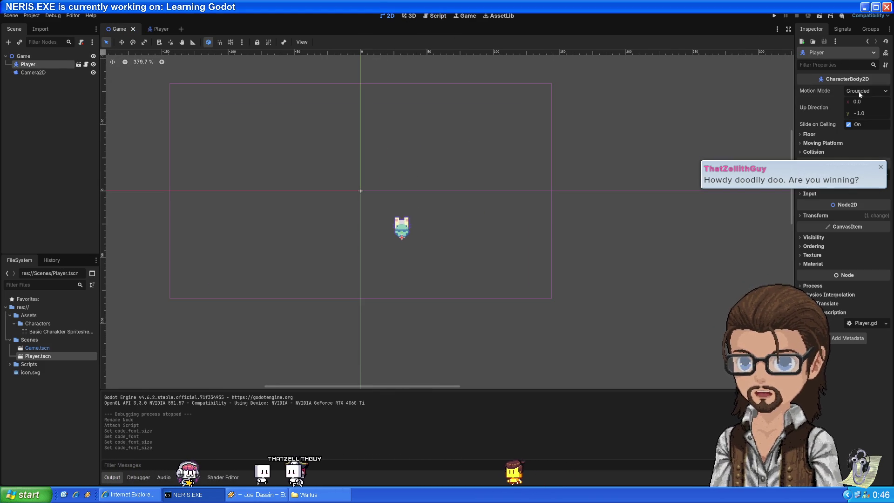
Step: Expand the Player's Transform and drag the cat to position (15, 6), then return to Player.gd
left_click(816, 215)
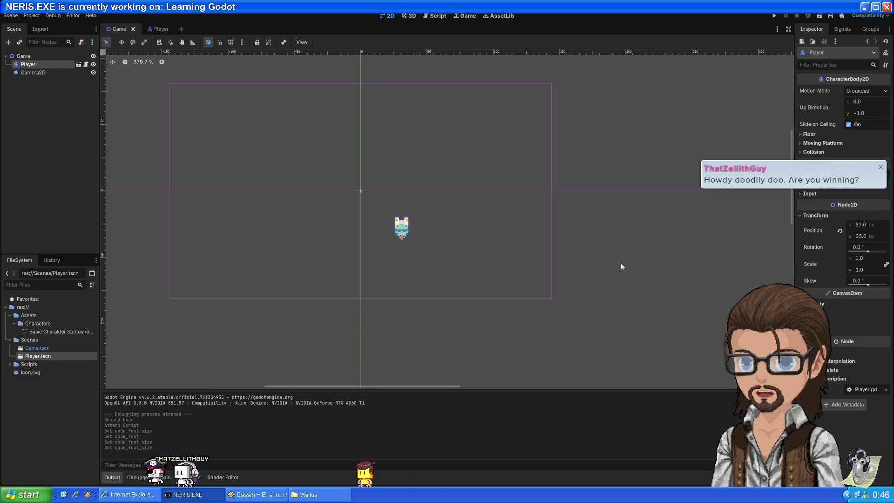
mouse_move(402, 240)
left_mouse_down()
mouse_move(386, 219)
mouse_move(422, 273)
mouse_move(371, 202)
mouse_move(365, 275)
left_mouse_up()
mouse_move(368, 229)
left_mouse_down()
mouse_move(384, 237)
mouse_move(381, 284)
mouse_move(372, 215)
mouse_move(376, 246)
left_mouse_up()
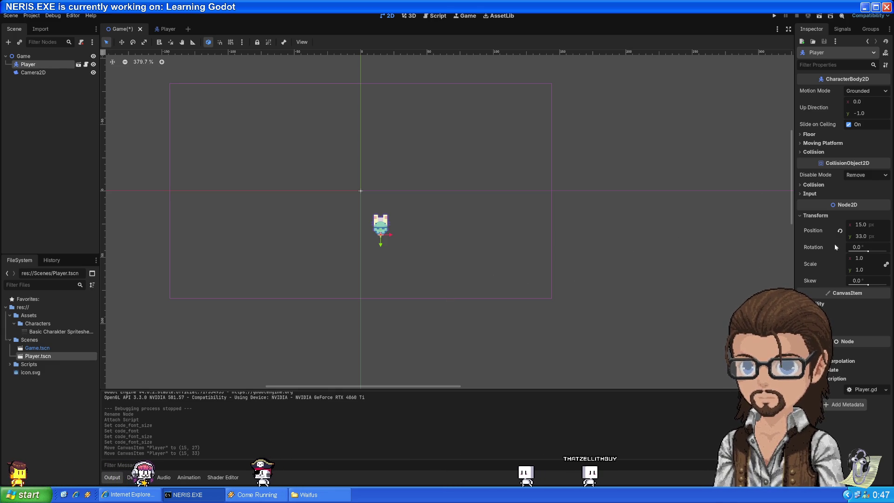
mouse_move(380, 246)
left_mouse_down()
mouse_move(376, 198)
mouse_move(376, 300)
mouse_move(371, 203)
mouse_move(384, 209)
mouse_move(378, 200)
left_mouse_up()
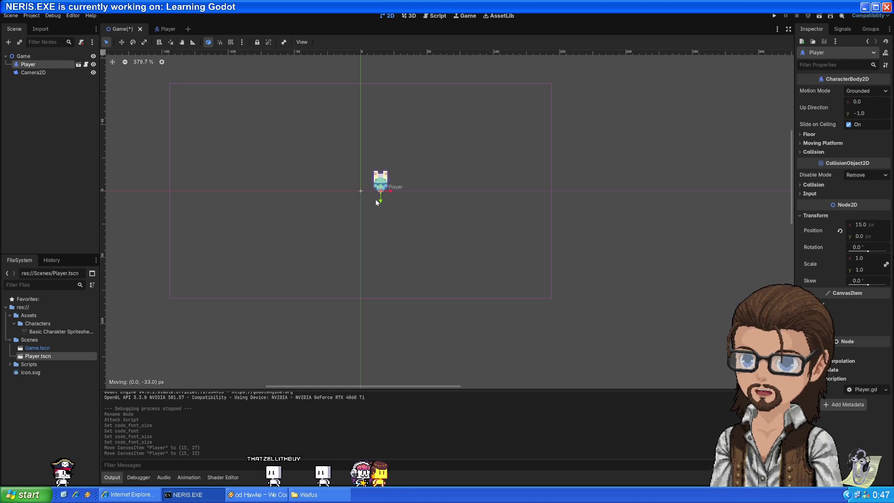
left_click_drag(376, 200, 383, 330)
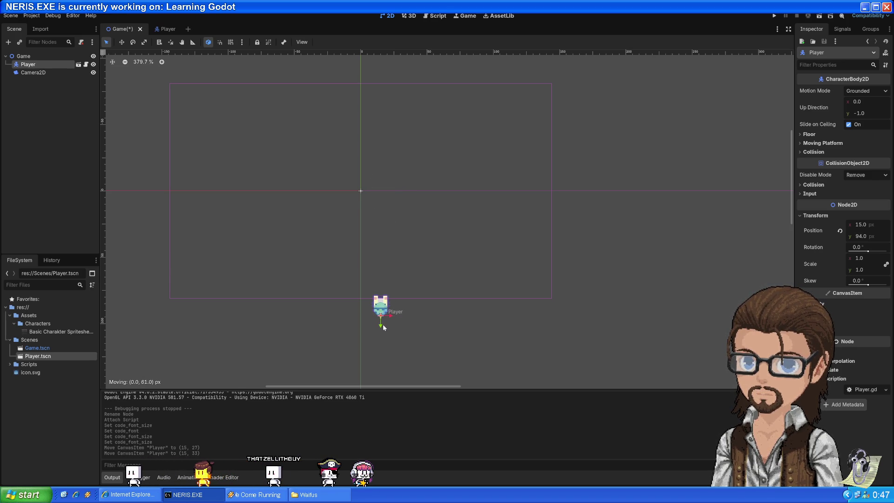
left_click_drag(379, 210, 379, 211)
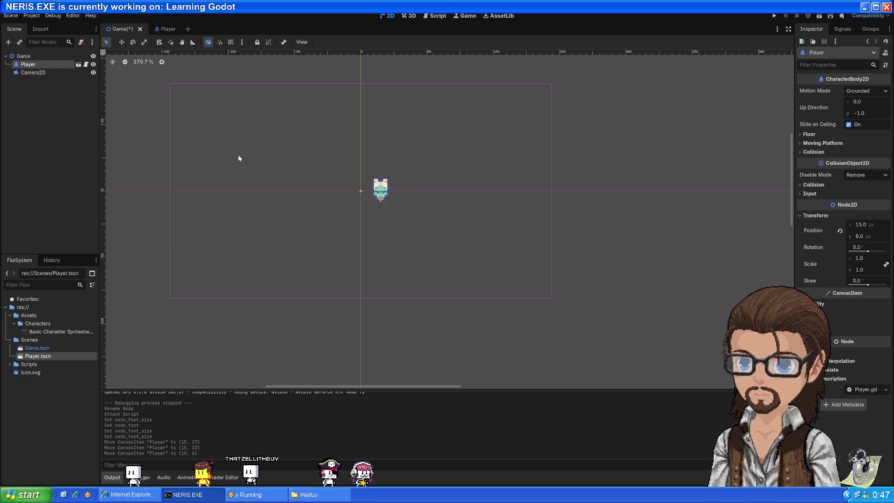
left_click(437, 16)
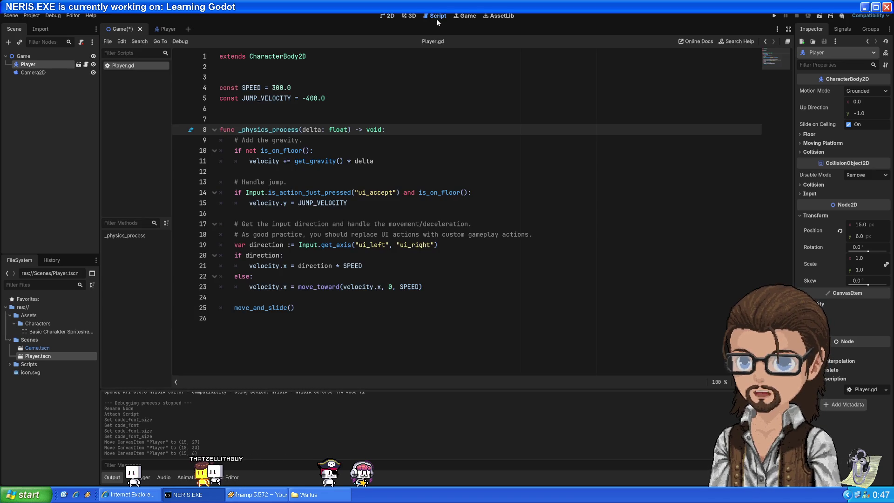
Step: Select JUMP_VELOCITY on line 5 and glance over at VS Code
double_click(284, 97)
key("alt+Tab")
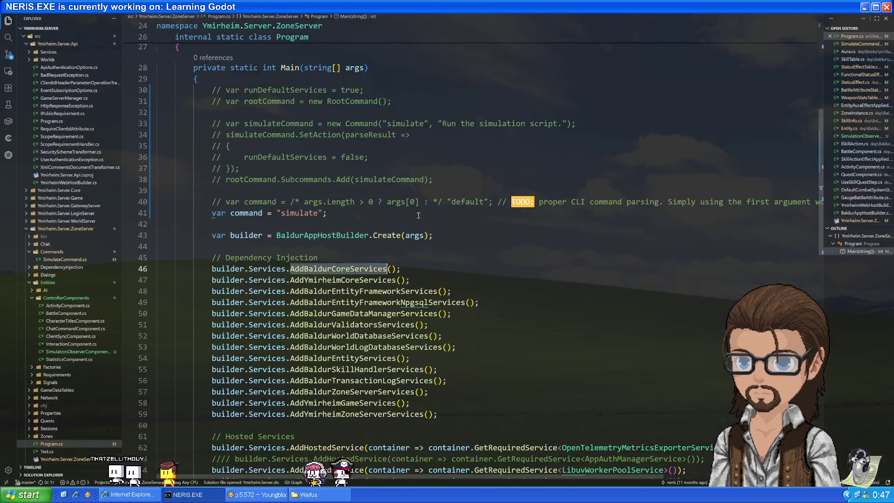
key("alt+Tab")
Step: Drag the Player cat sideways in the 2D view, then resume the YouTube tutorial
left_click(389, 17)
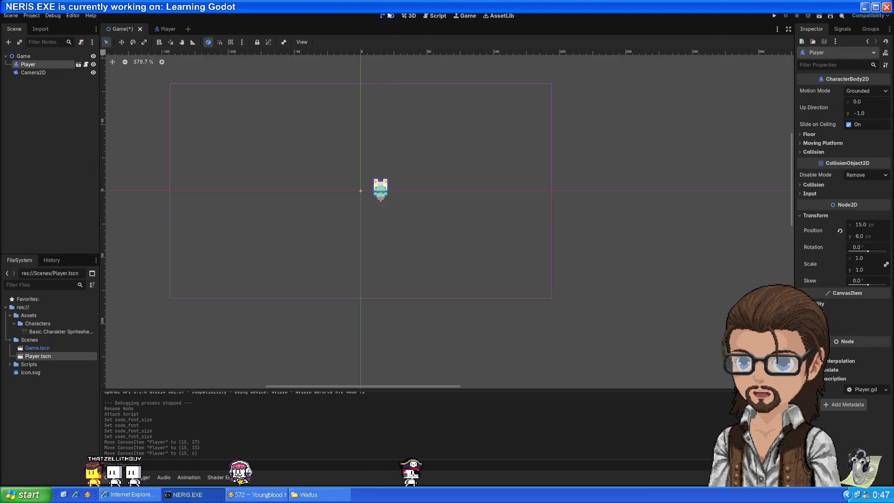
mouse_move(380, 205)
left_mouse_down()
mouse_move(379, 217)
mouse_move(380, 186)
mouse_move(382, 267)
mouse_move(393, 199)
mouse_move(462, 206)
mouse_move(383, 203)
mouse_move(492, 207)
mouse_move(271, 206)
left_mouse_up()
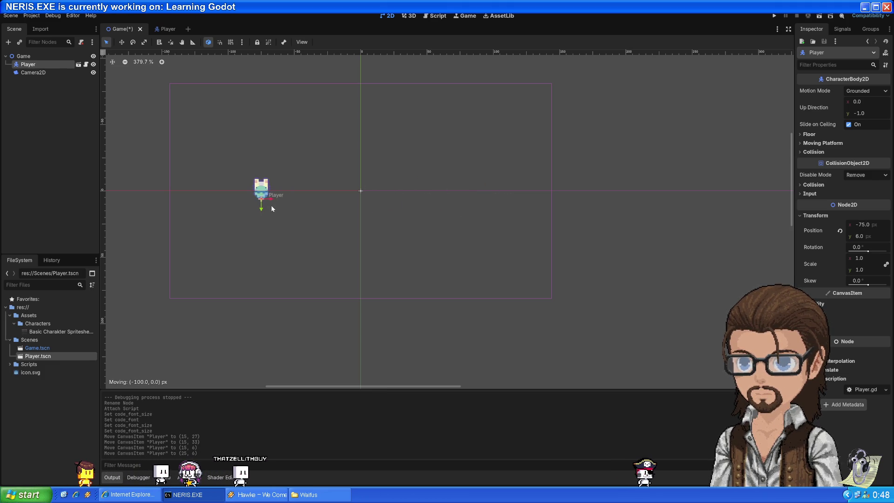
left_click_drag(412, 208, 412, 208)
left_click(397, 245)
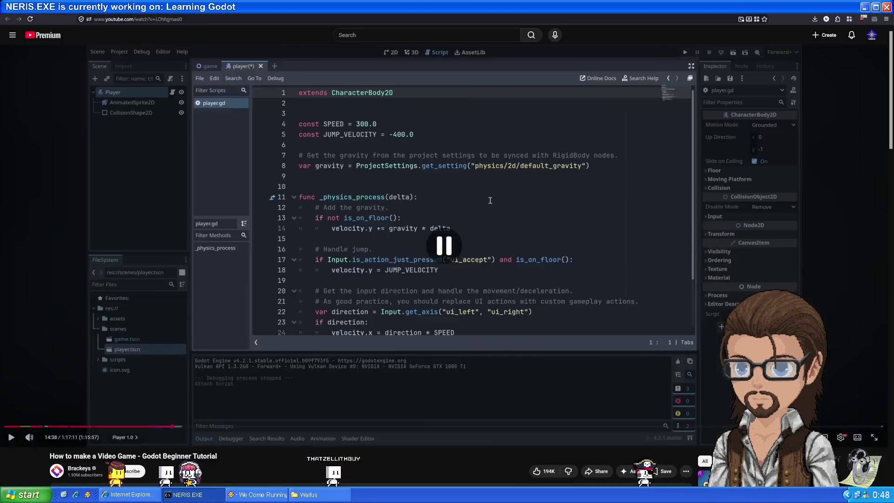
left_click(490, 200)
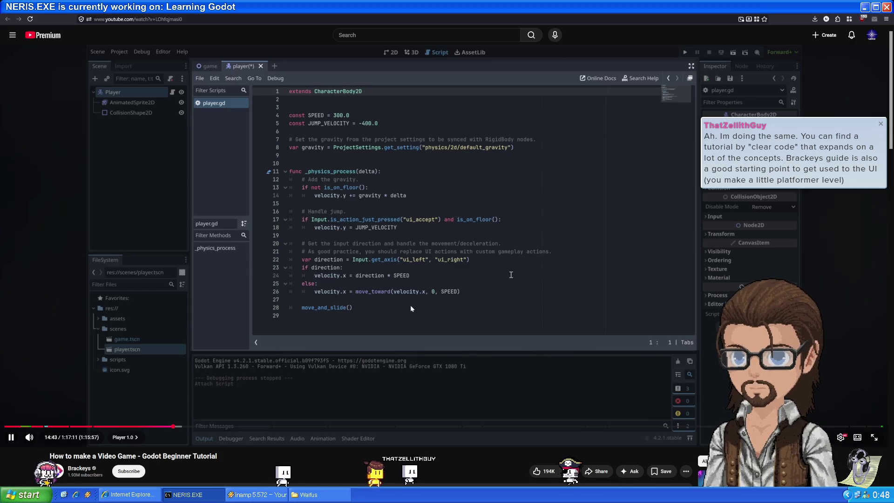
Step: Pause the tutorial on its player script and return to the 'godot topdown' results, selecting 'topdown'
left_click(409, 308)
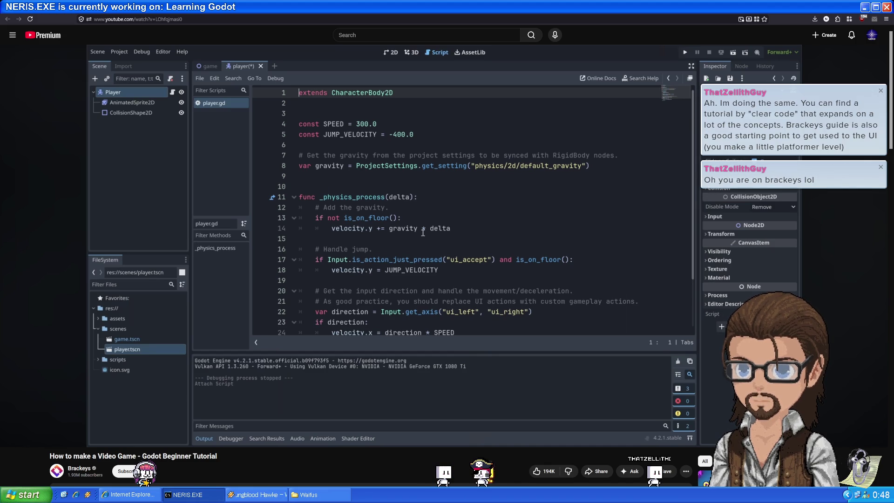
mouse_move(379, 321)
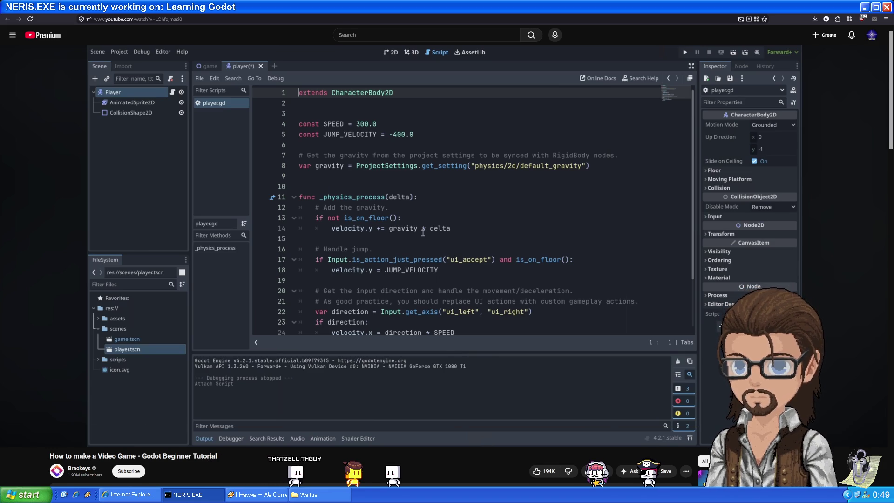
key("alt+Left")
double_click(369, 39)
Step: Search YouTube for 'godot clear code' and browse Clear Code's Godot videos
type("clear code")
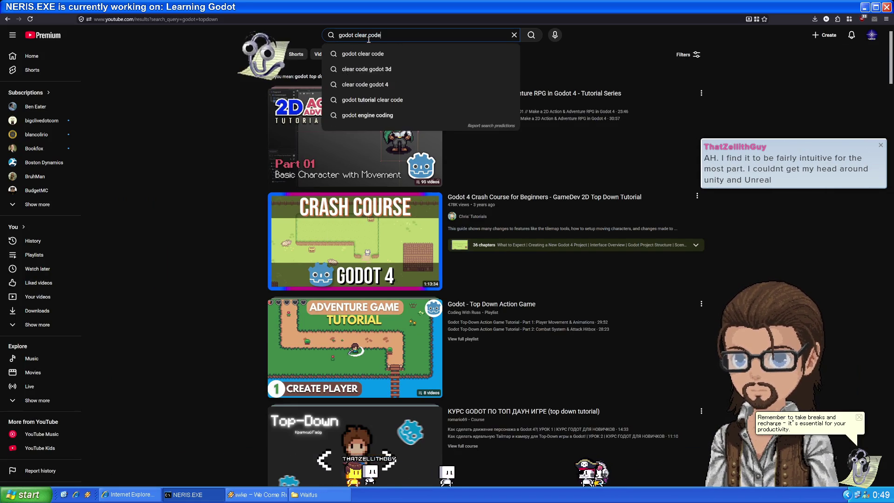
key("Return")
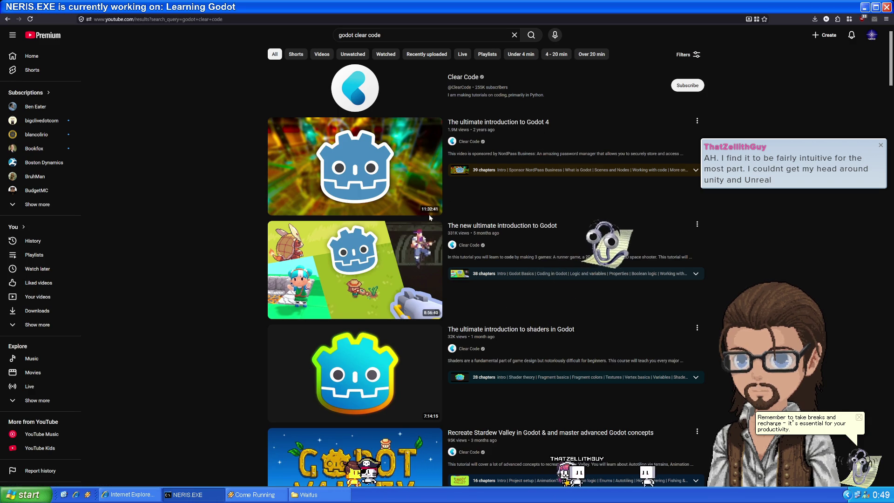
mouse_move(440, 213)
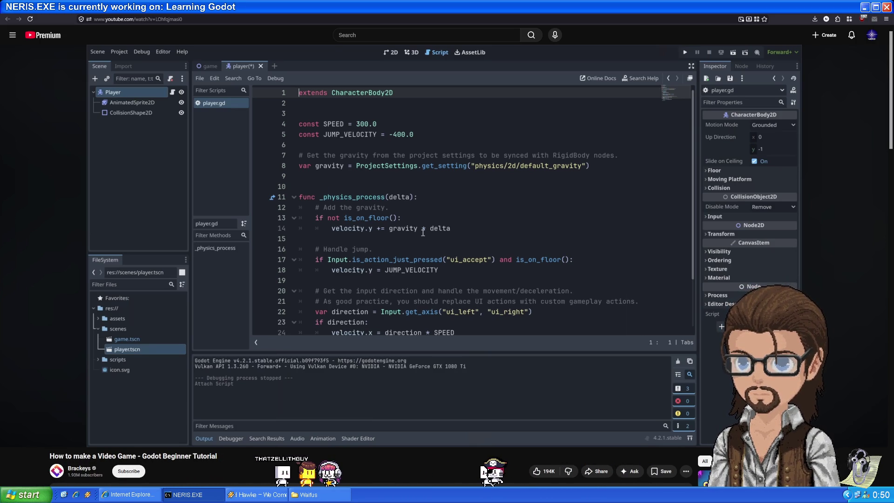
Step: Rewind the tutorial to the Attach Node Script part, replay it, and pause at 14:38
left_click(353, 216)
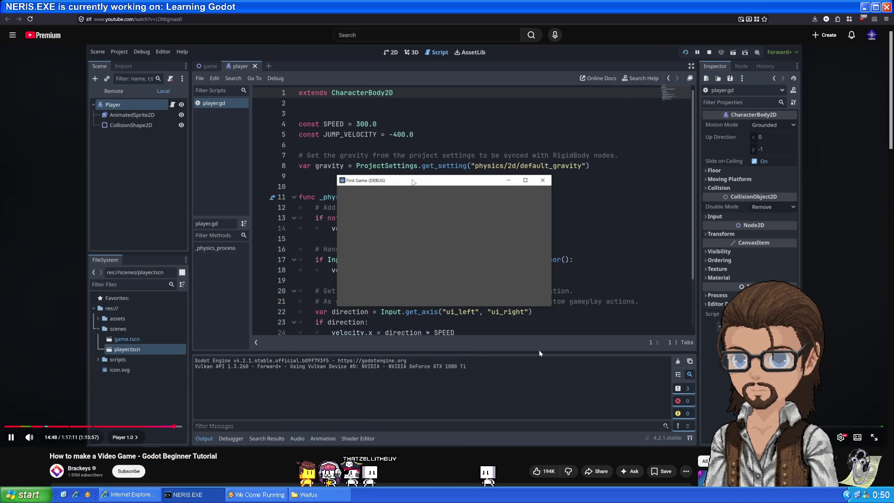
left_click(585, 370)
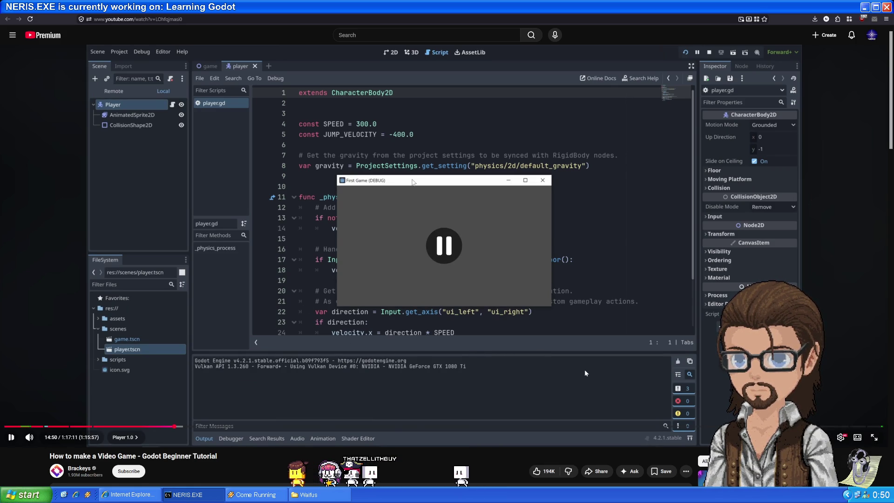
key("Left")
key("Left")
key("Left")
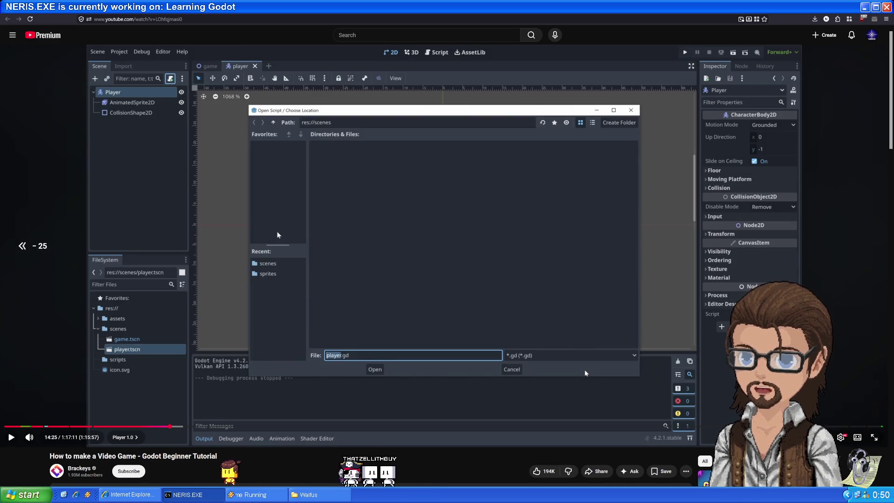
key("Left")
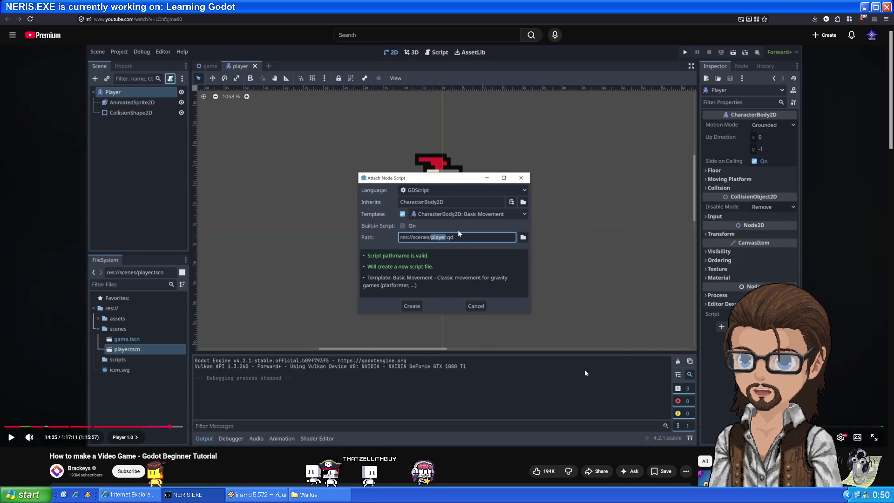
left_click(584, 371)
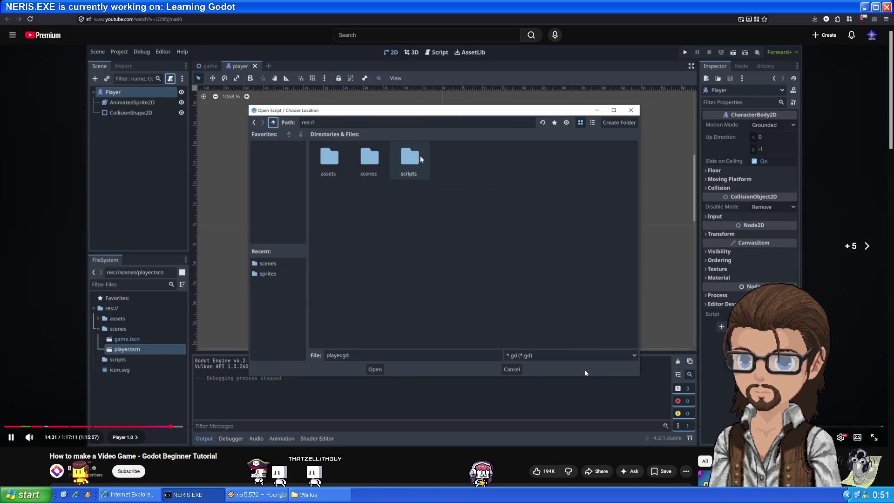
key("Right")
key("Right")
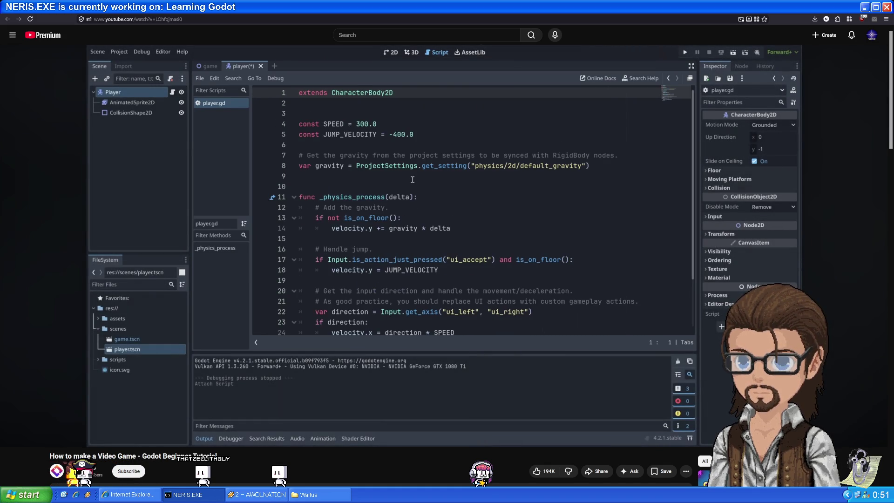
left_click(585, 369)
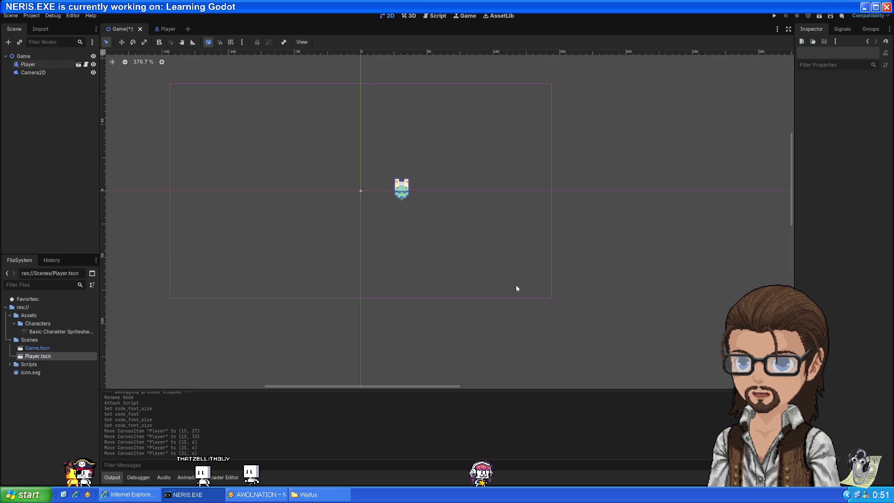
Step: Check the Player.gd script, then run the project from the 2D view to test the cat
left_click(438, 16)
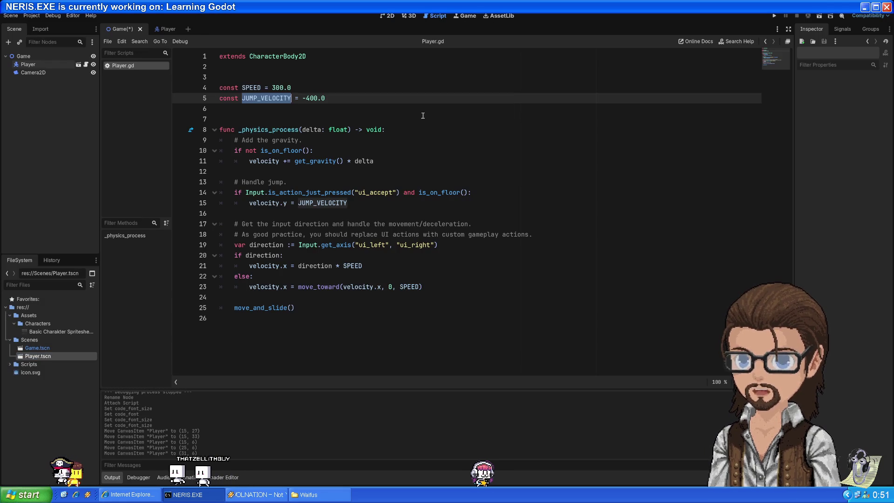
left_click(390, 17)
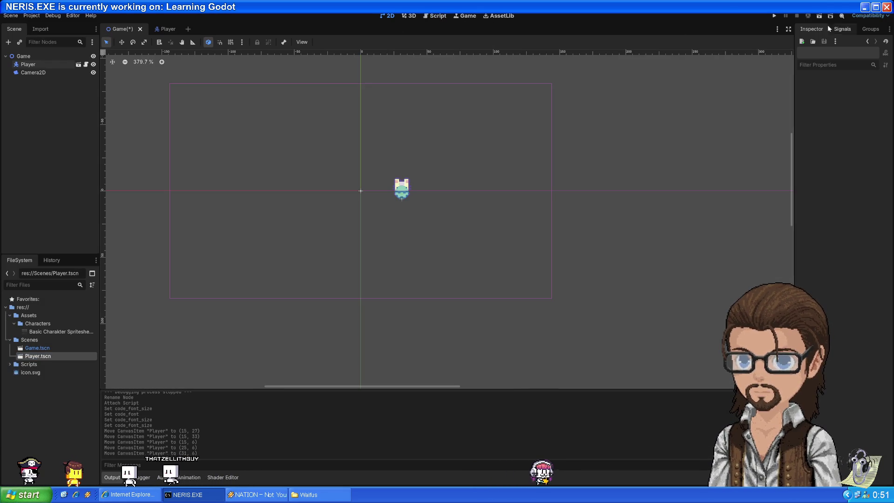
left_click(774, 15)
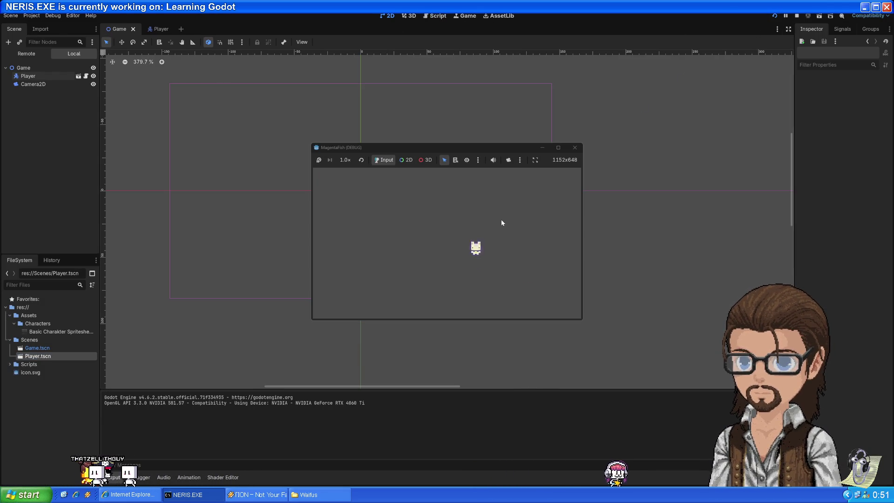
Step: Close the running game window and resume the tutorial video on YouTube
left_click(575, 148)
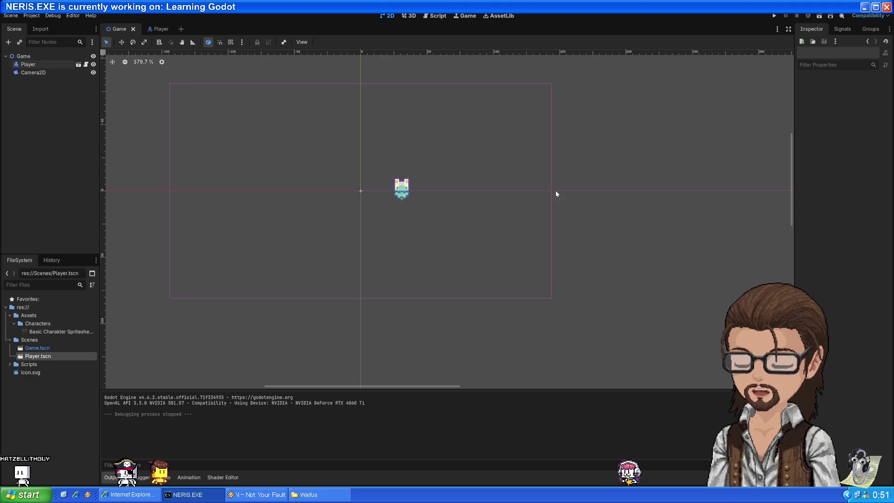
key("alt+Tab")
left_click(578, 281)
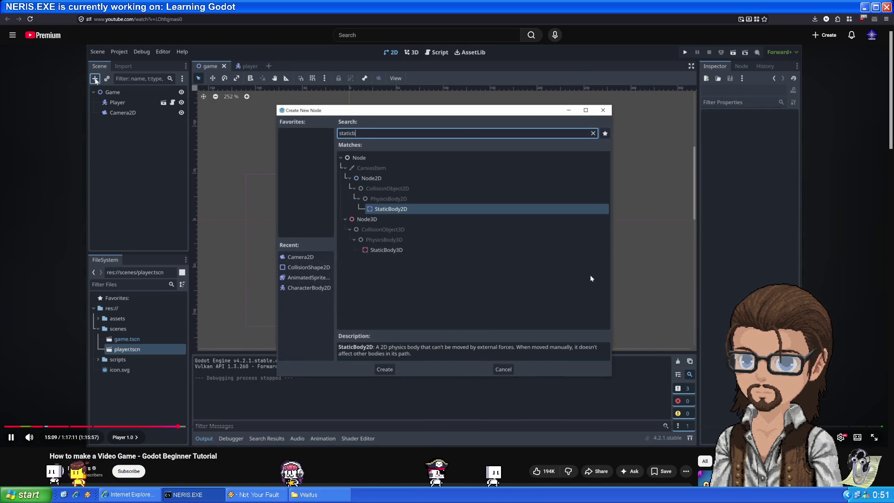
Step: Pause the tutorial, add a StaticBody2D node (searched as 'staticbo') to the Game scene, and resume the video
left_click(407, 234)
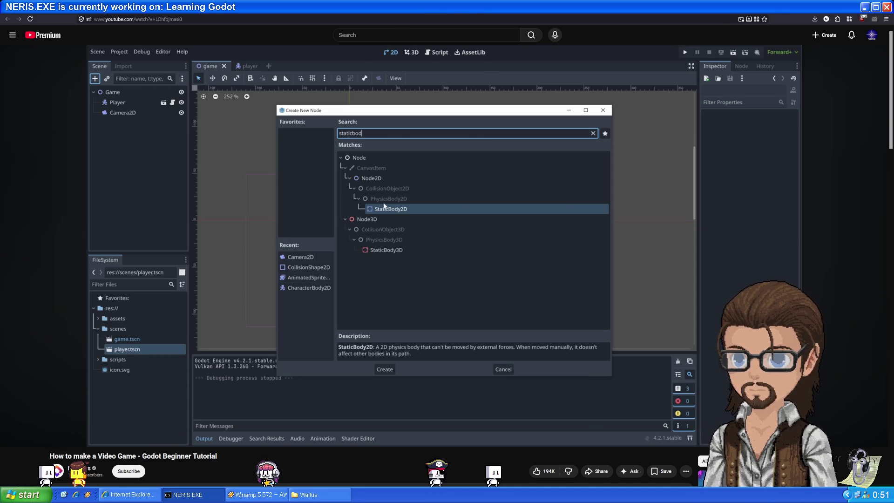
key("alt+Tab")
left_click(9, 42)
type("staticbo")
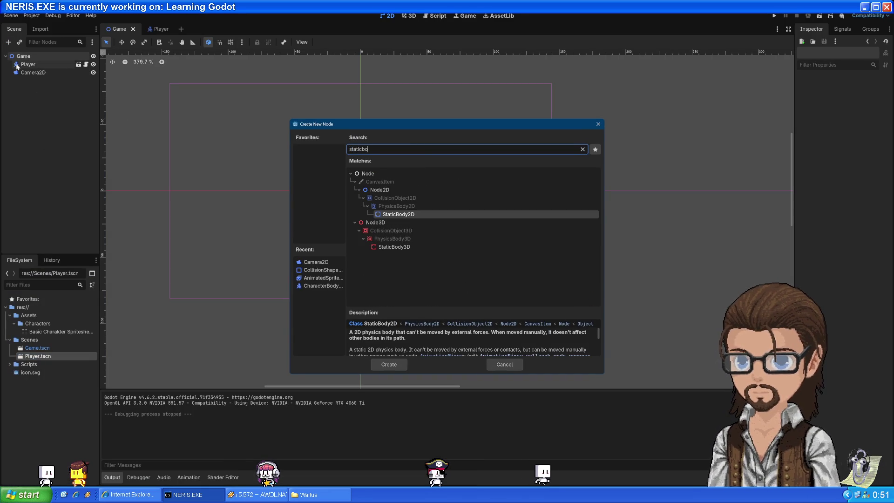
key("Return")
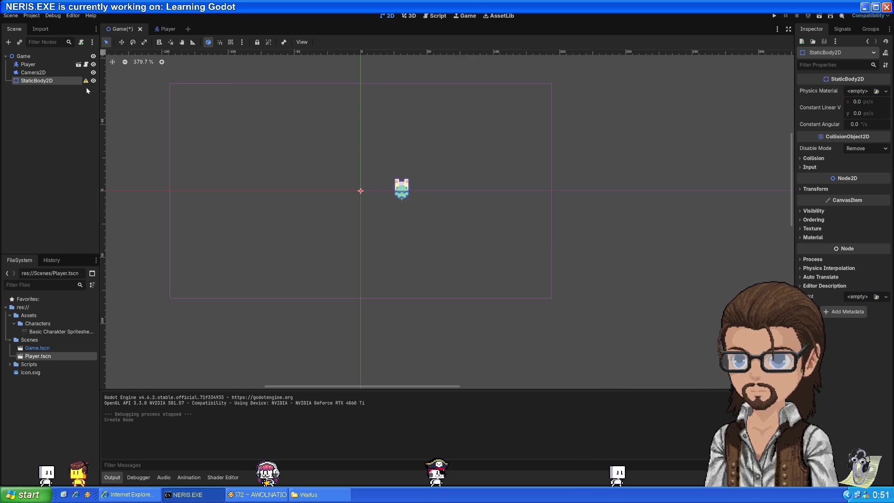
key("alt+Tab")
left_click(453, 231)
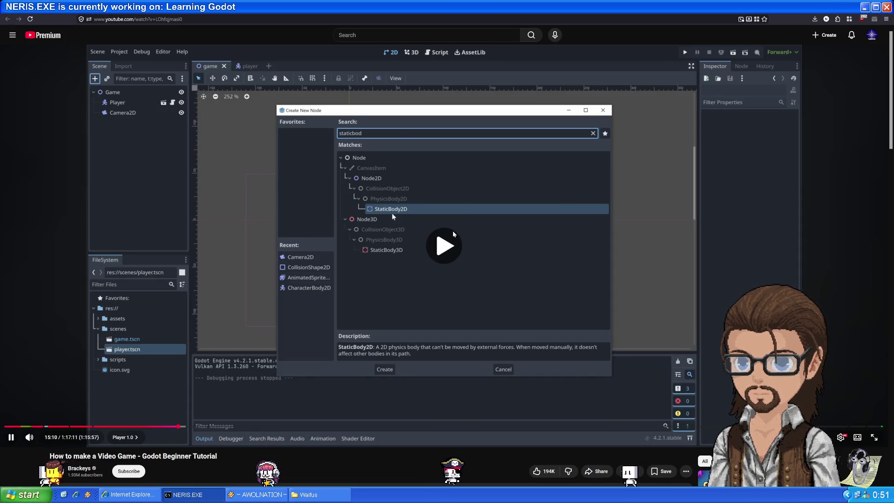
Step: Watch the tutorial give the StaticBody2D a collision shape, pausing there before returning to Godot
left_click(436, 288)
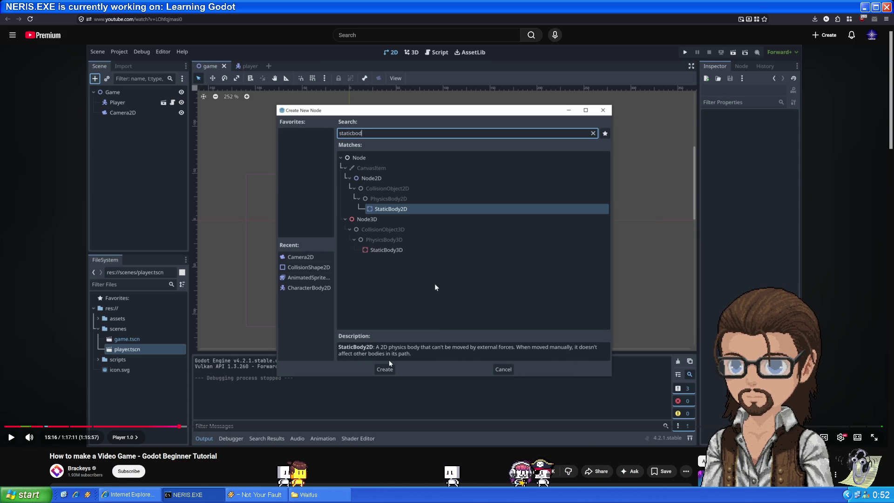
left_click(435, 287)
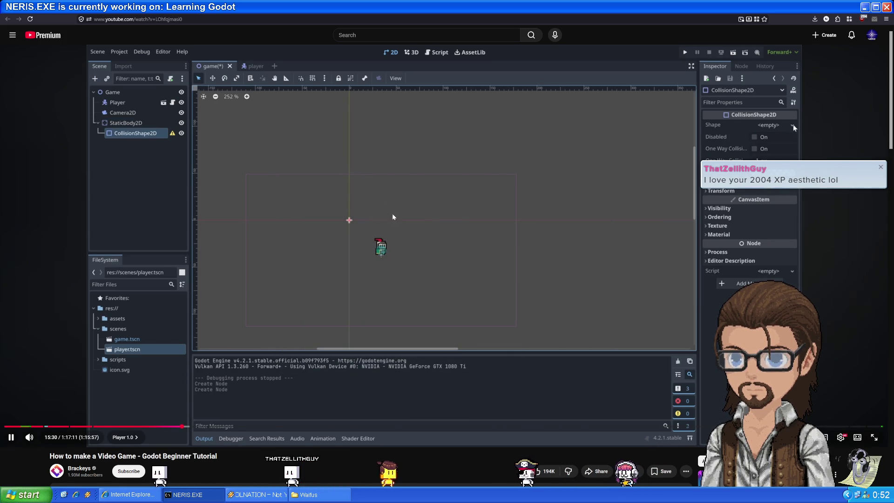
left_click(560, 195)
key("alt+Tab")
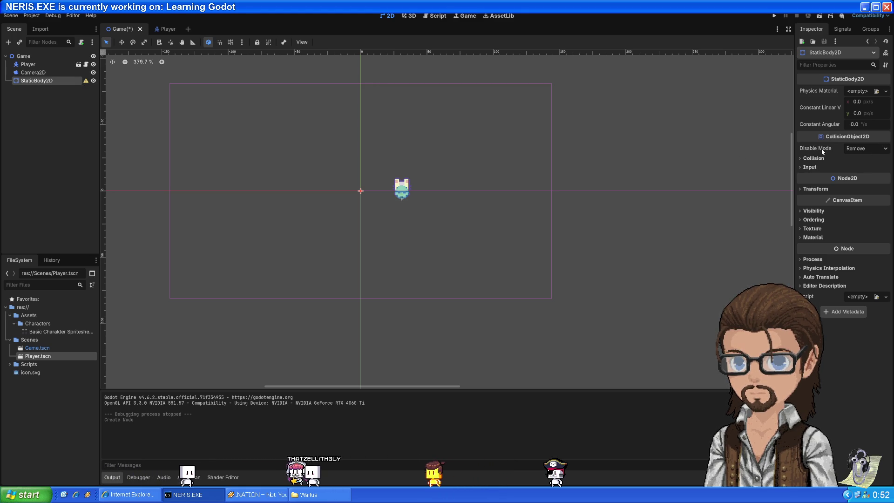
left_click(813, 159)
left_click(810, 159)
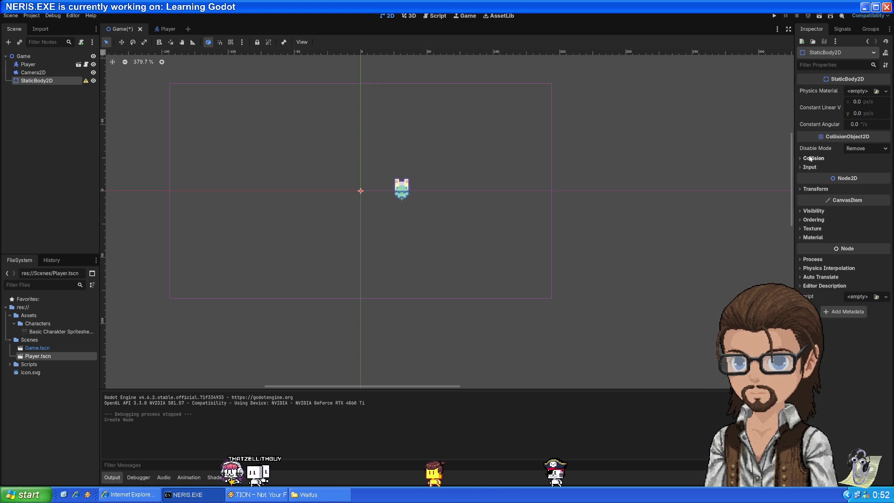
mouse_move(816, 92)
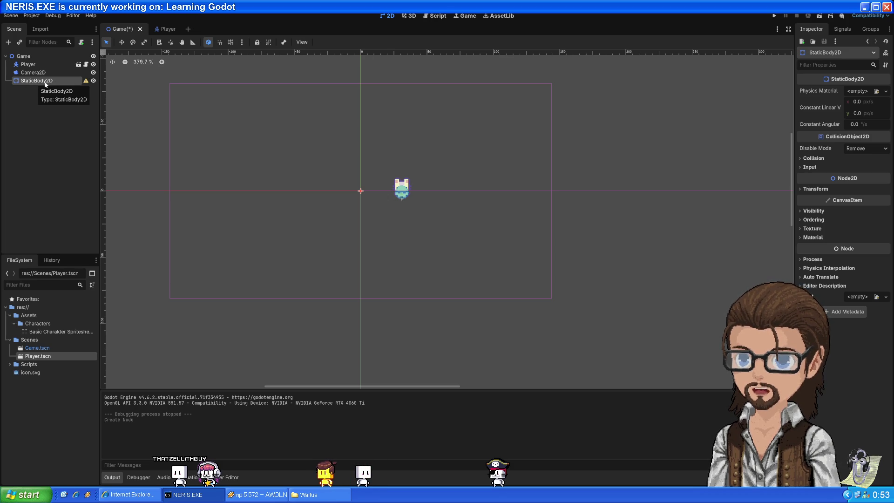
left_click(434, 16)
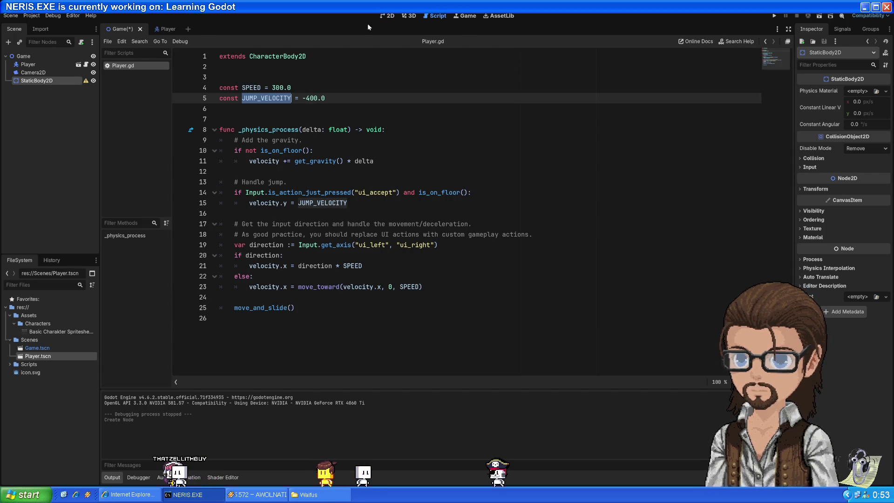
left_click(387, 16)
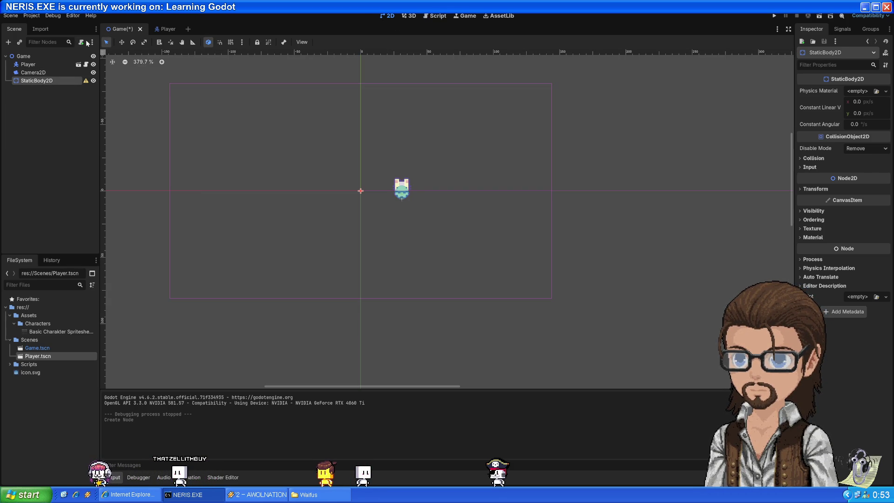
right_click(62, 82)
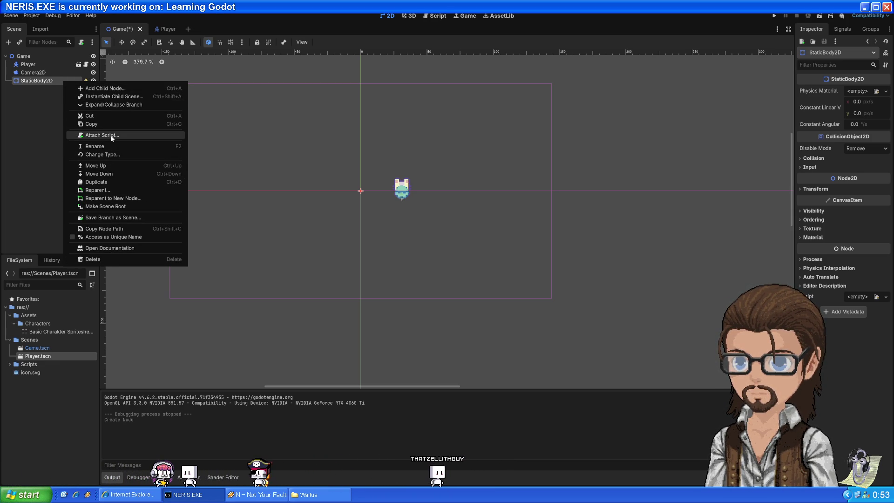
left_click(50, 126)
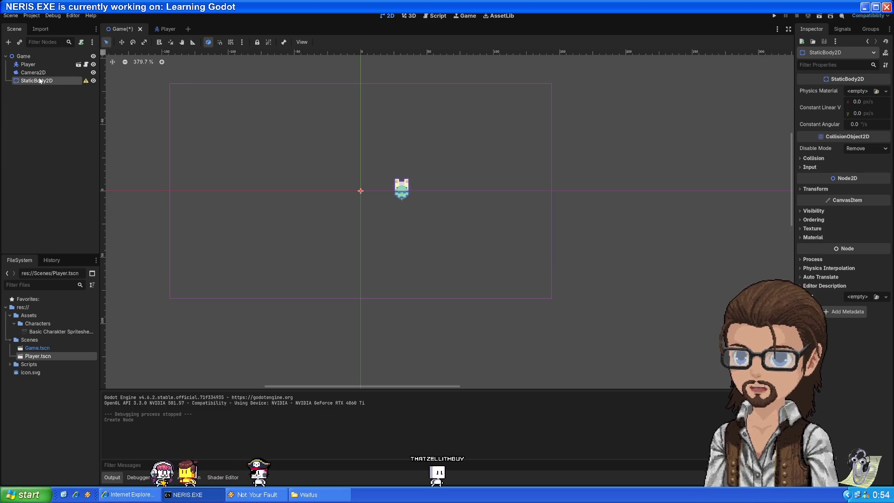
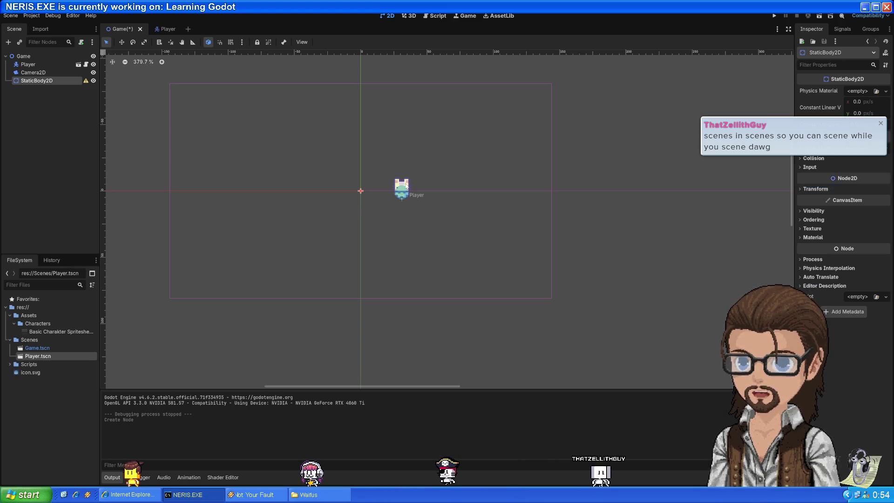
Step: Drag the Player to (0, 0) in the Game scene, check the Player scene, then select StaticBody2D
left_click_drag(406, 186, 365, 176)
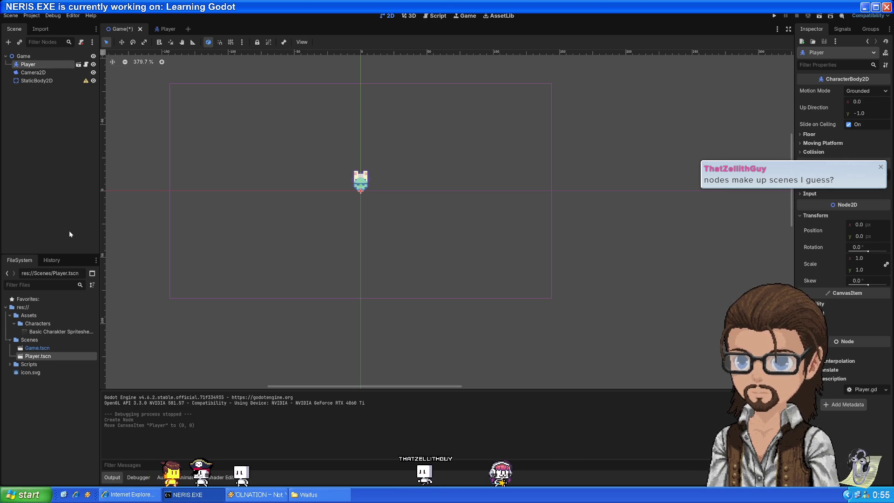
left_click(168, 29)
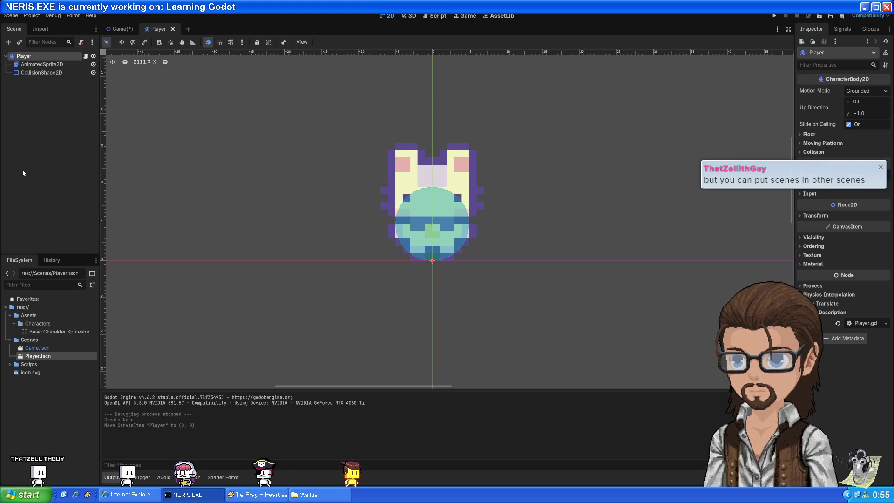
left_click(120, 29)
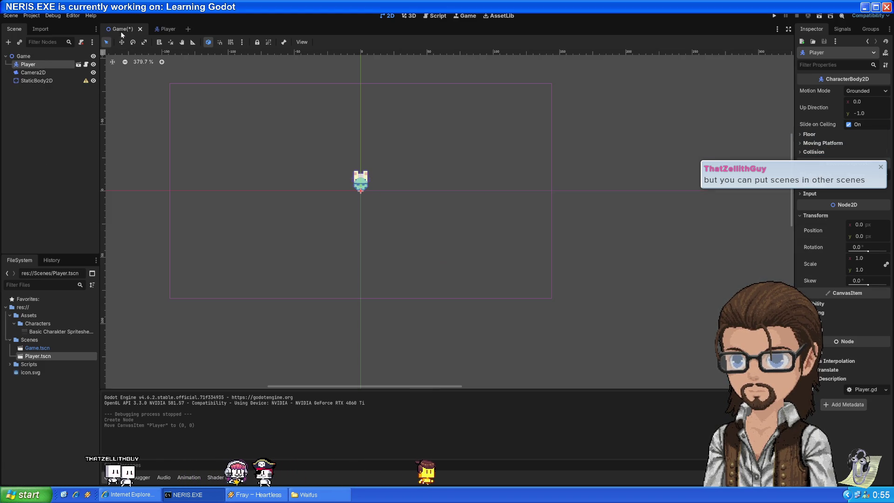
left_click(37, 80)
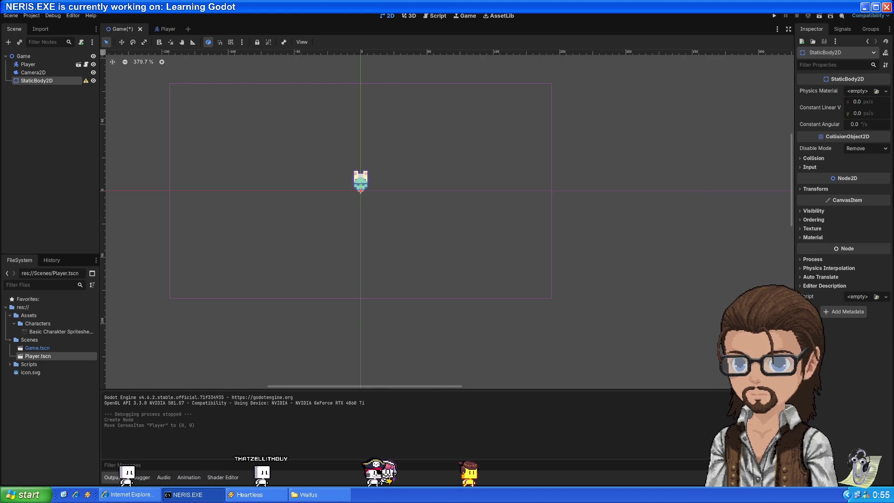
key("alt+Tab")
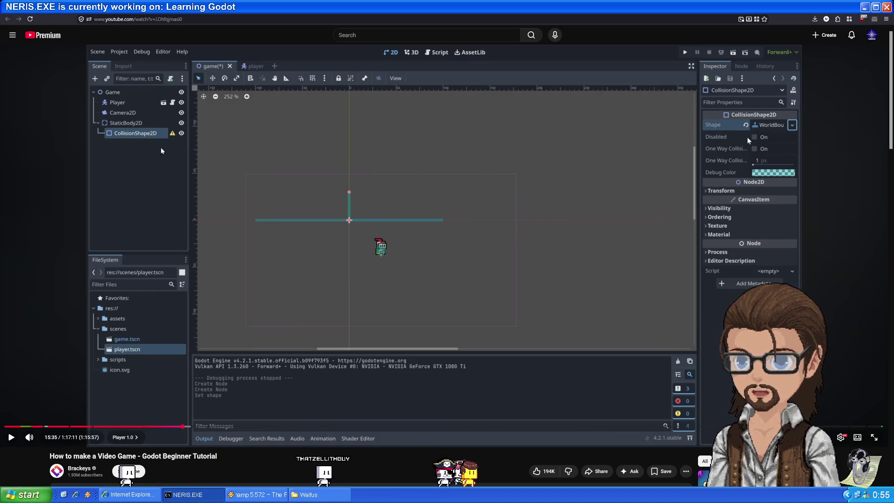
Step: Replay the last ten seconds of the tutorial's CollisionShape2D step, then pause it
key("Left")
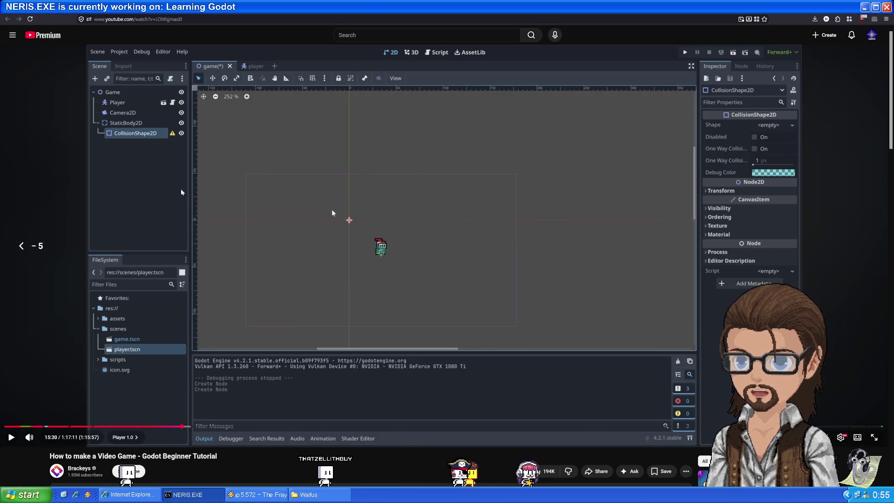
key("space")
key("Left")
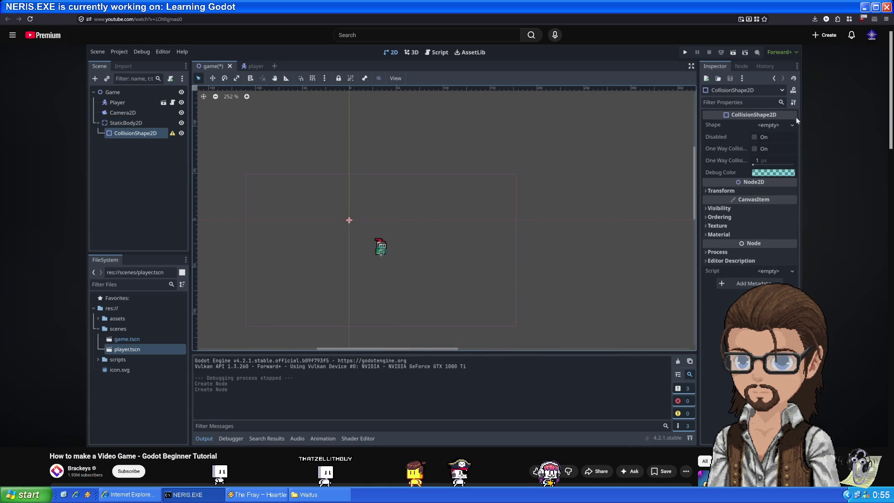
left_click(180, 189)
key("alt+Tab")
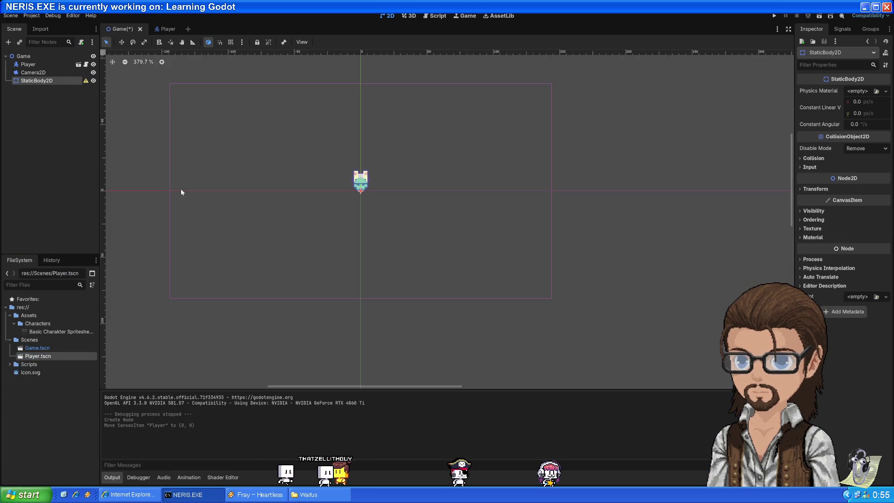
Step: Add a CollisionShape2D child under StaticBody2D, then resume the tutorial video
key("ctrl+a")
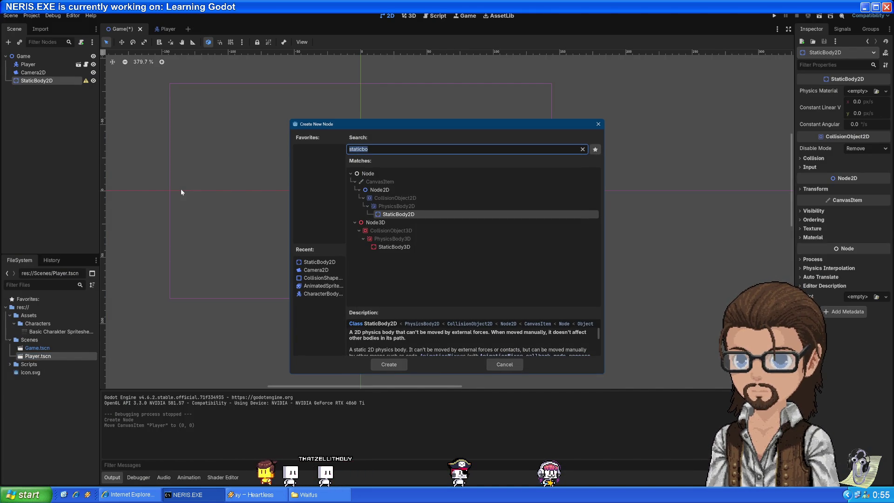
type("co")
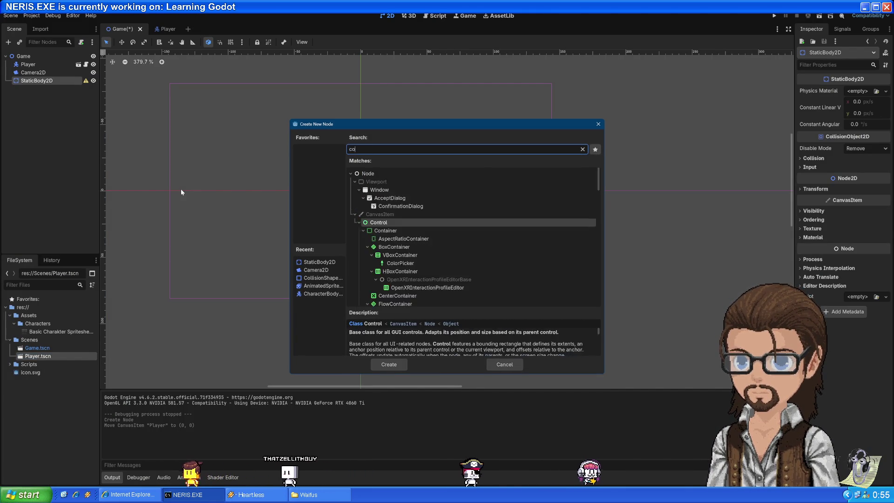
type("llis")
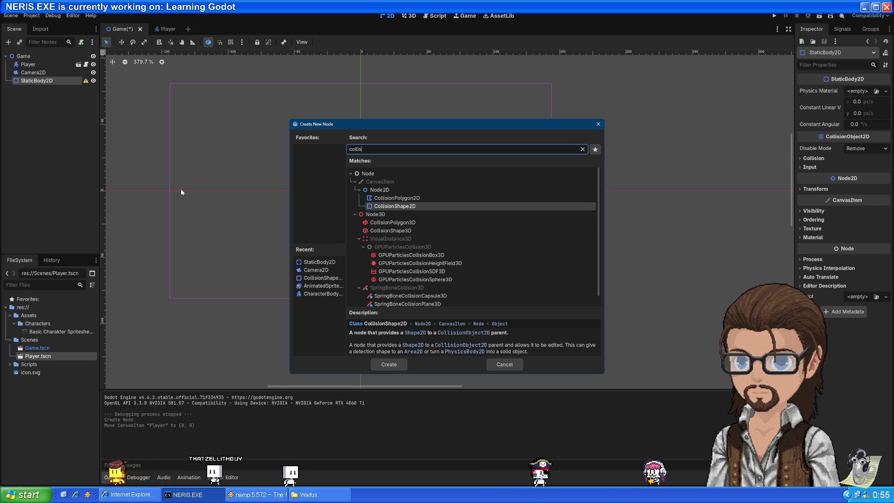
key("Return")
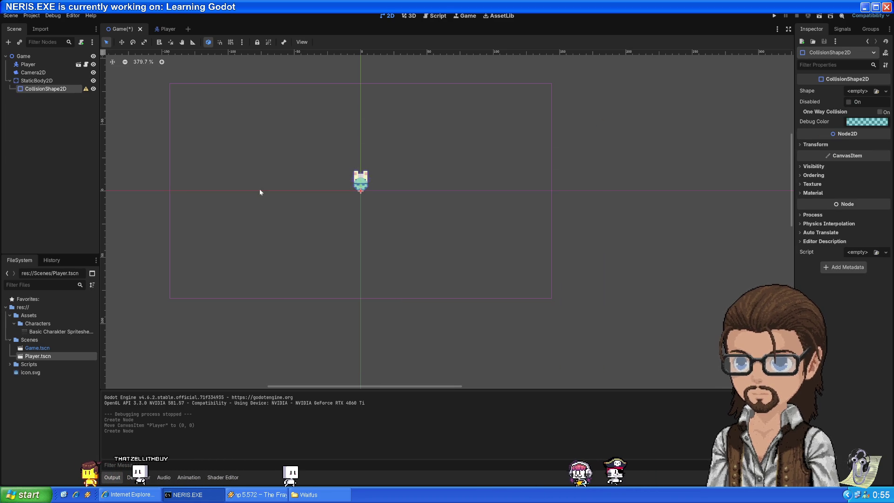
key("alt+Tab")
left_click(626, 189)
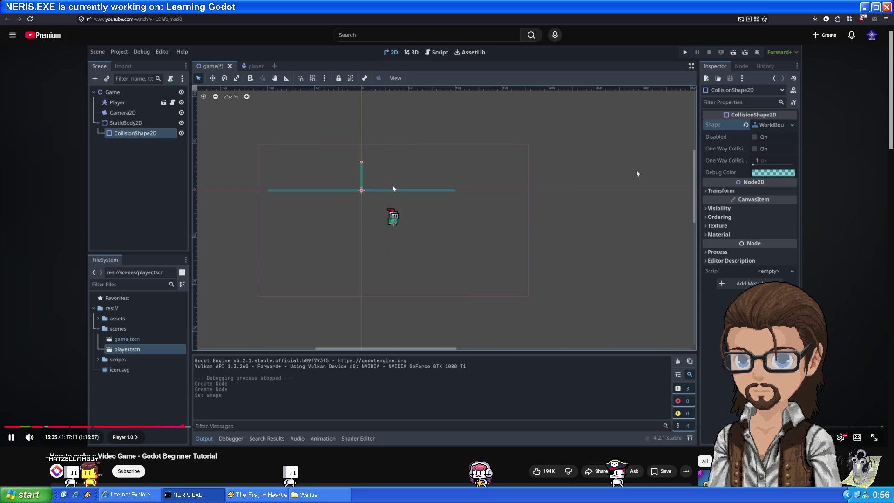
Step: Watch the tutorial's world-boundary floor setup until about 16:10, then pause it
key("alt+Tab")
key("alt+Tab")
left_click(456, 205)
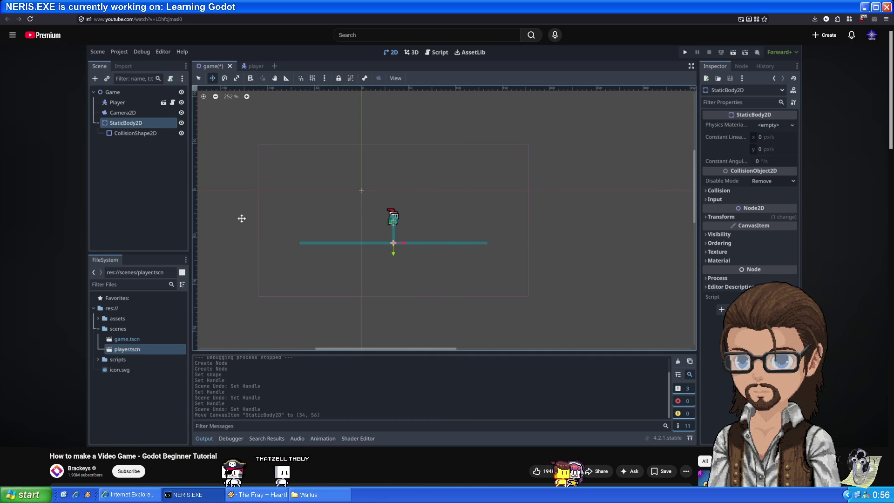
mouse_move(442, 212)
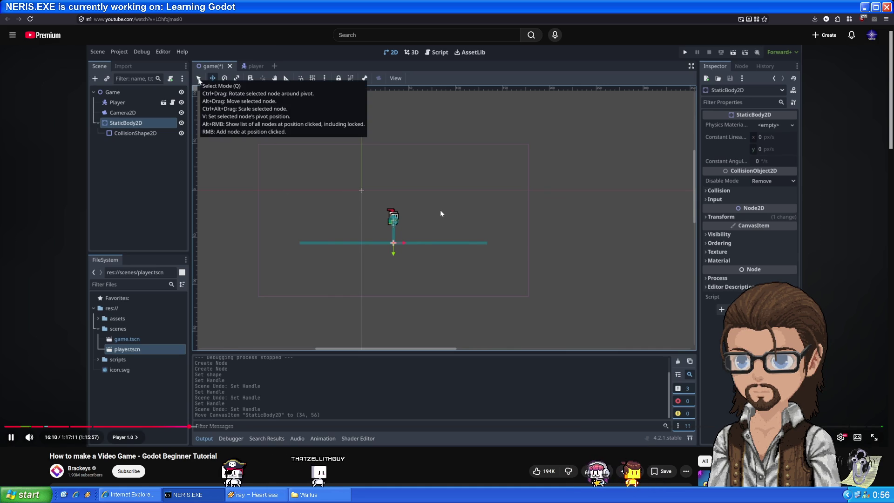
left_click(429, 223)
key("alt+Tab")
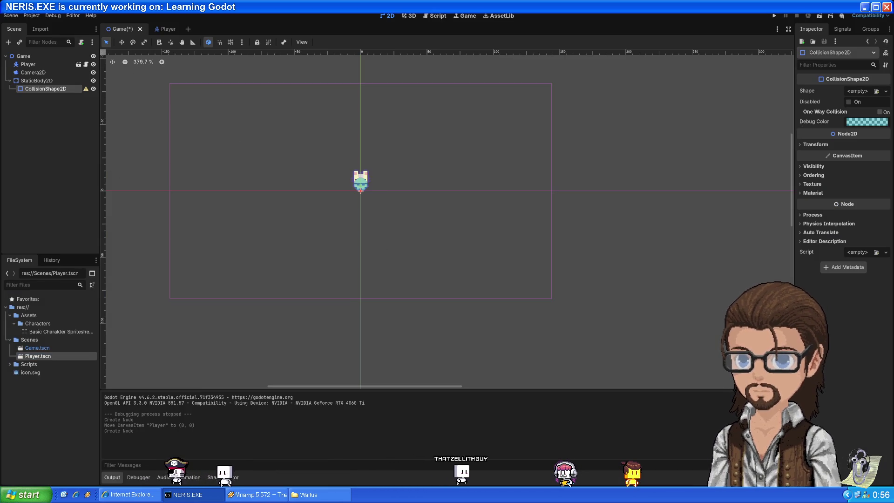
Step: Give the CollisionShape2D a New WorldBoundaryShape2D and lower it just beneath the Player's feet
left_click(884, 92)
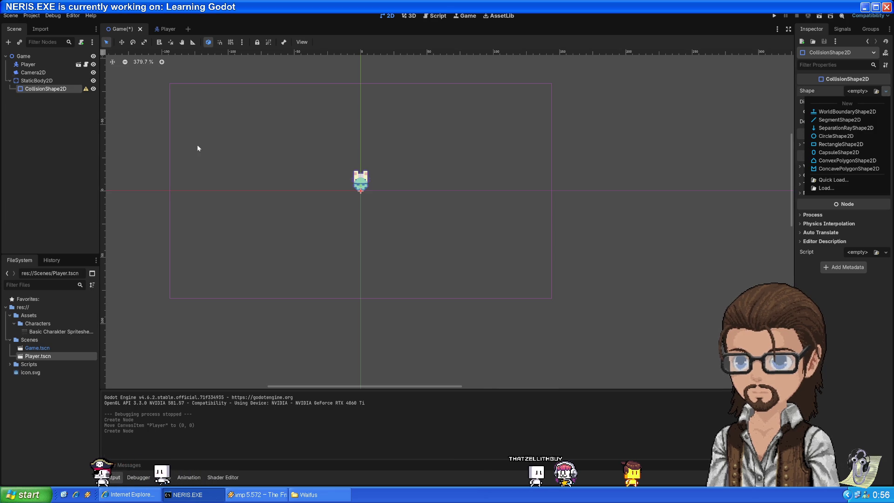
left_click(832, 113)
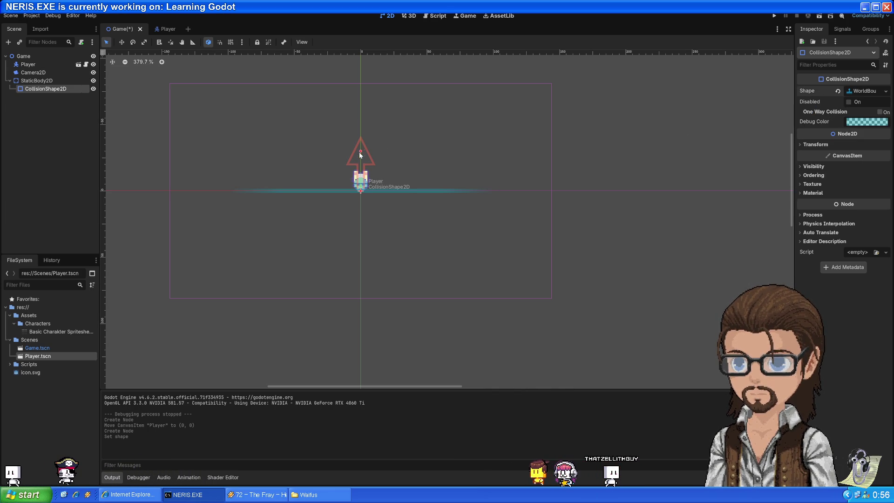
mouse_move(361, 193)
left_mouse_down()
mouse_move(359, 222)
mouse_move(362, 195)
left_mouse_up()
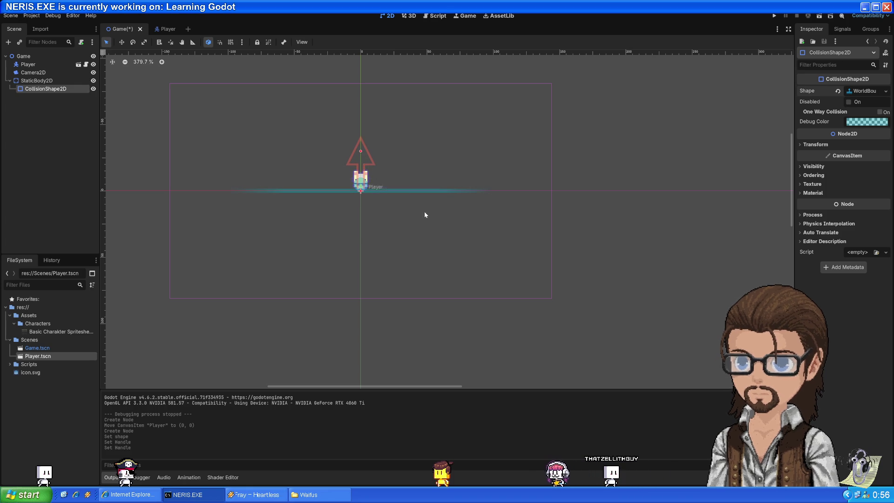
scroll(353, 194, "up", 10)
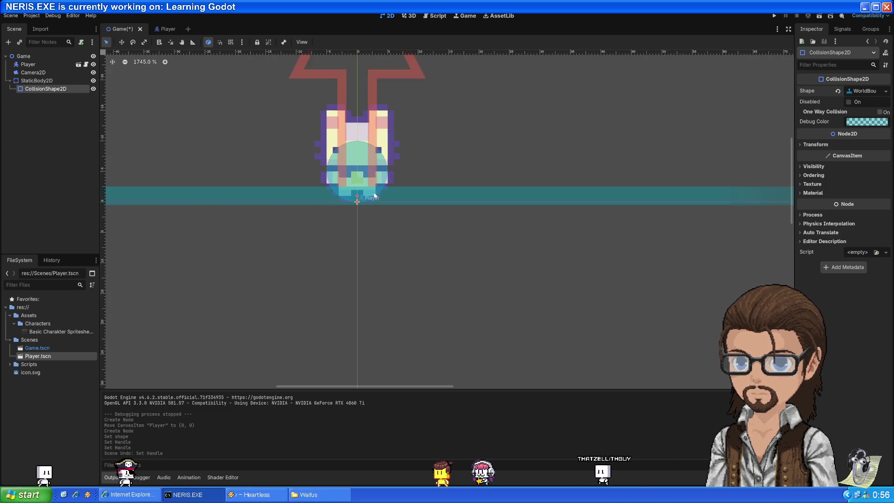
scroll(372, 200, "down", 6)
scroll(372, 200, "up", 7)
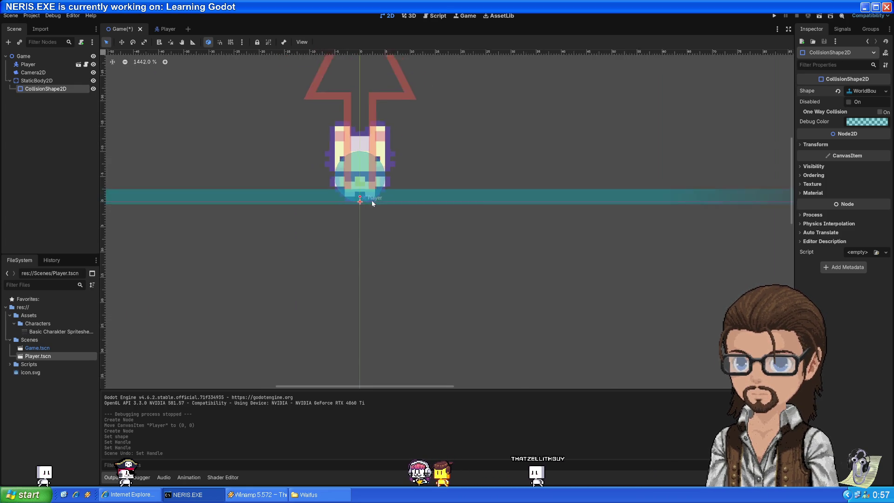
scroll(367, 202, "down", 3)
scroll(367, 202, "down", 3)
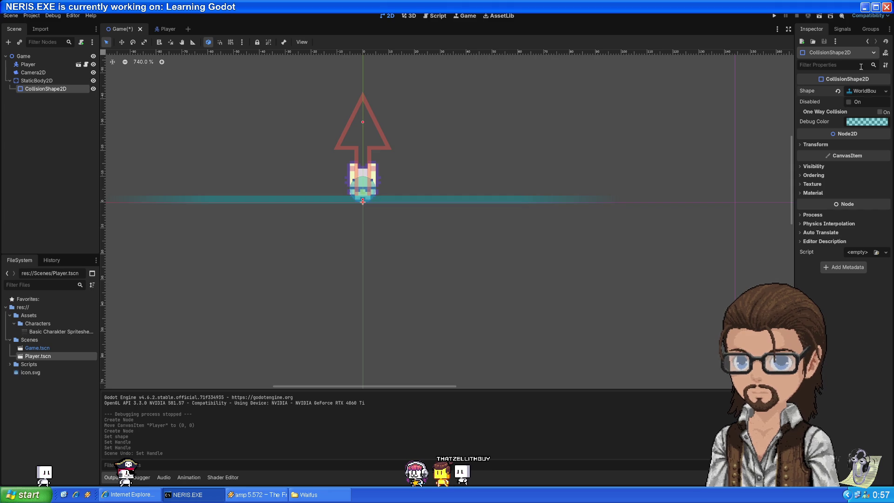
left_click(824, 145)
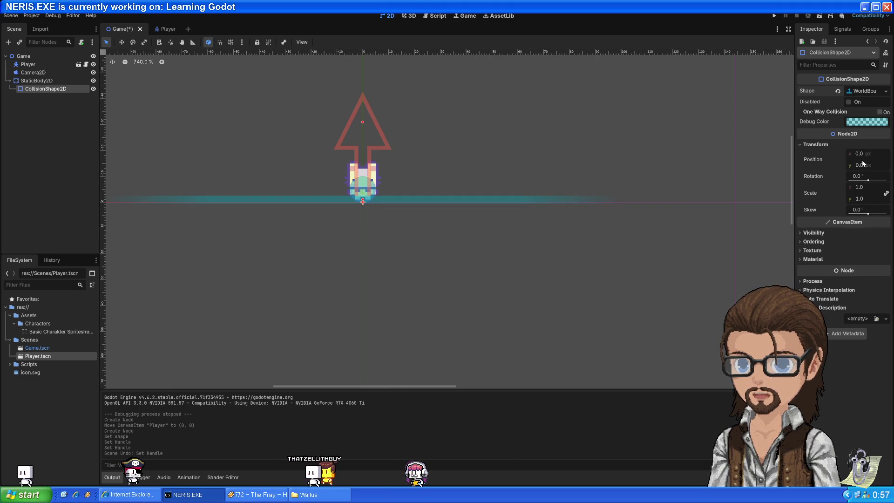
left_click(377, 173)
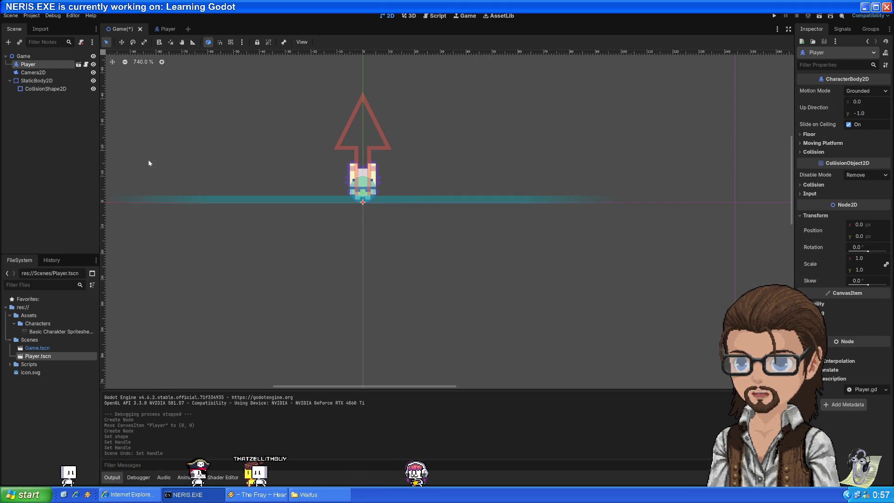
Step: Test-run the game, try nudging the floor and undo it, then test-run again
left_click(41, 73)
left_click(27, 65)
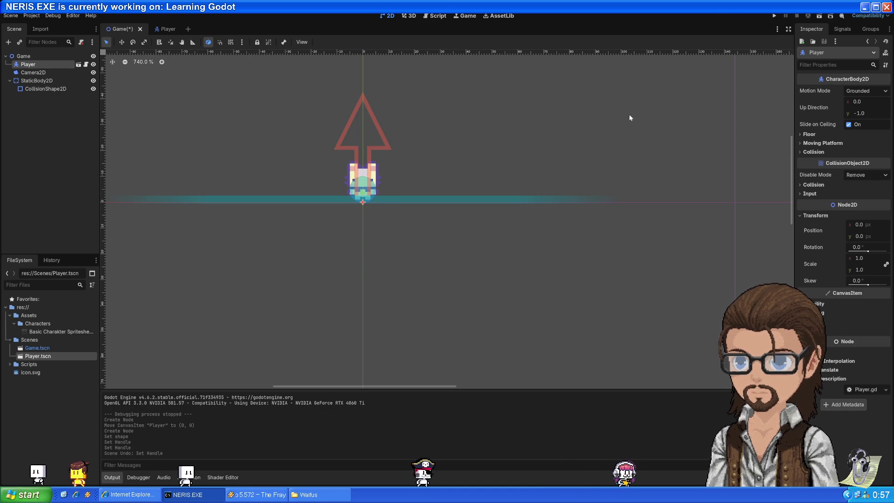
left_click(775, 16)
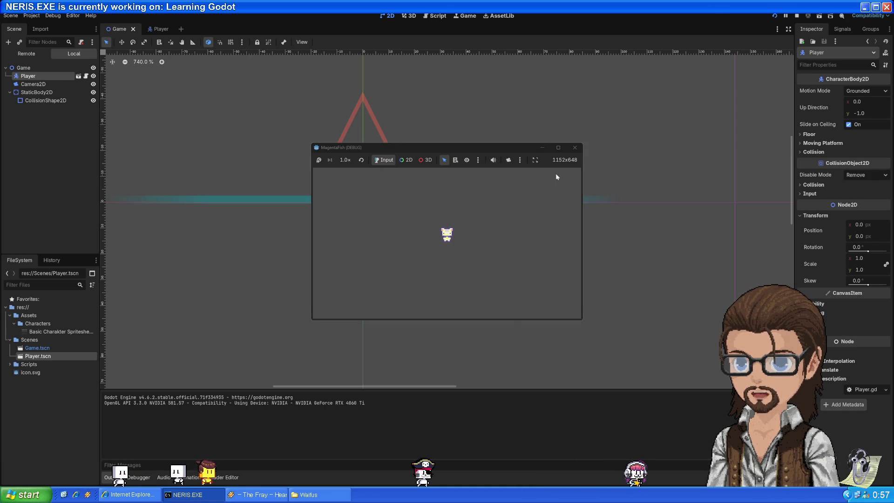
left_click(577, 149)
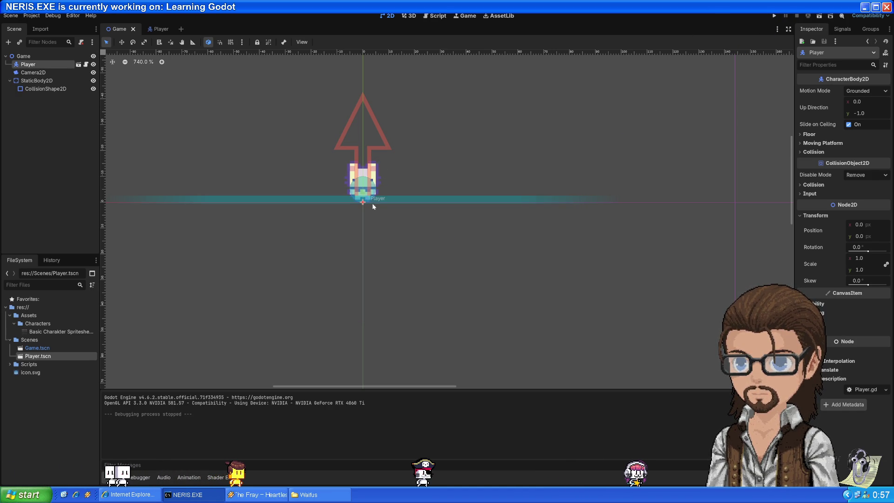
left_click_drag(364, 203, 371, 184)
key("ctrl+z")
left_click(377, 171)
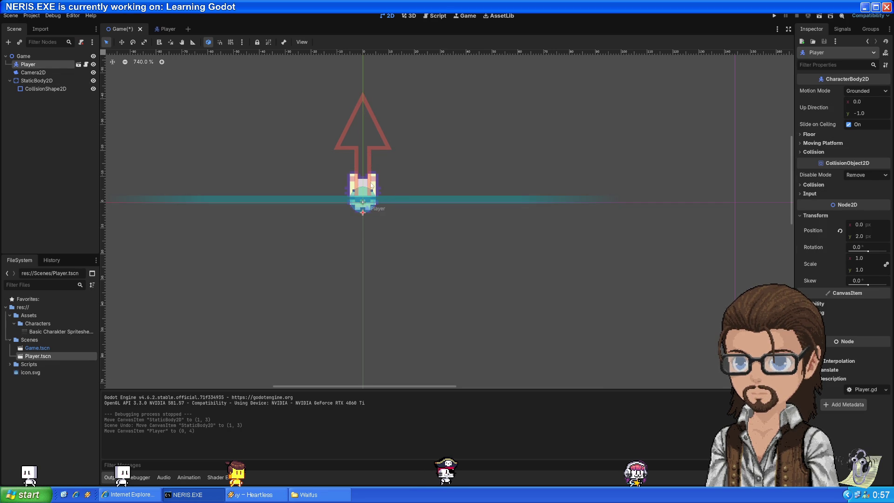
left_click(774, 17)
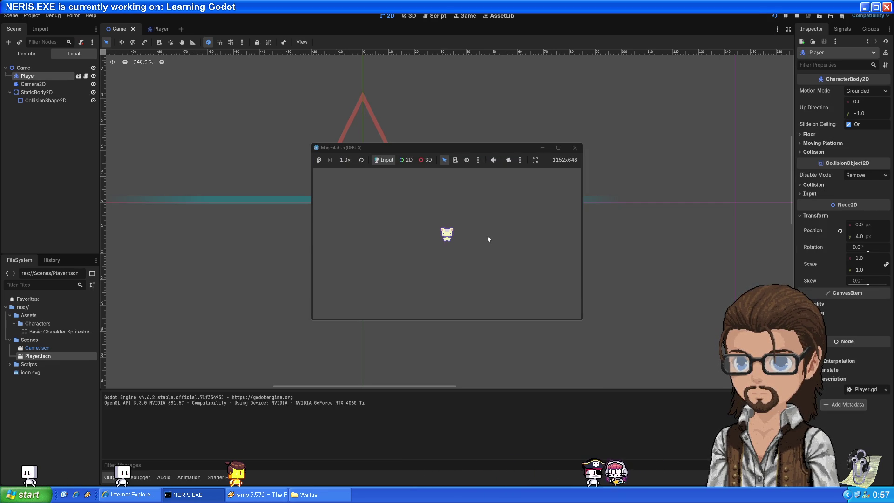
left_click(575, 148)
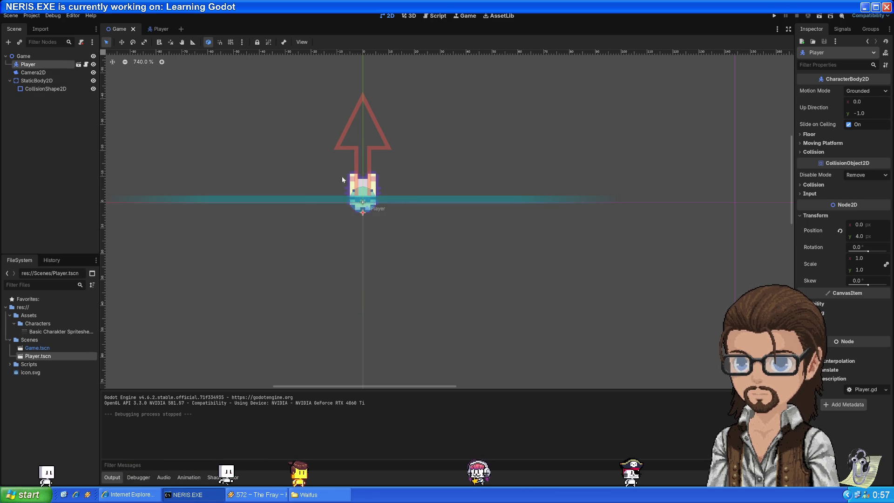
Step: Move the Player down toward the floor, then up to (20, -33), test-running after each move
left_click_drag(363, 213, 363, 219)
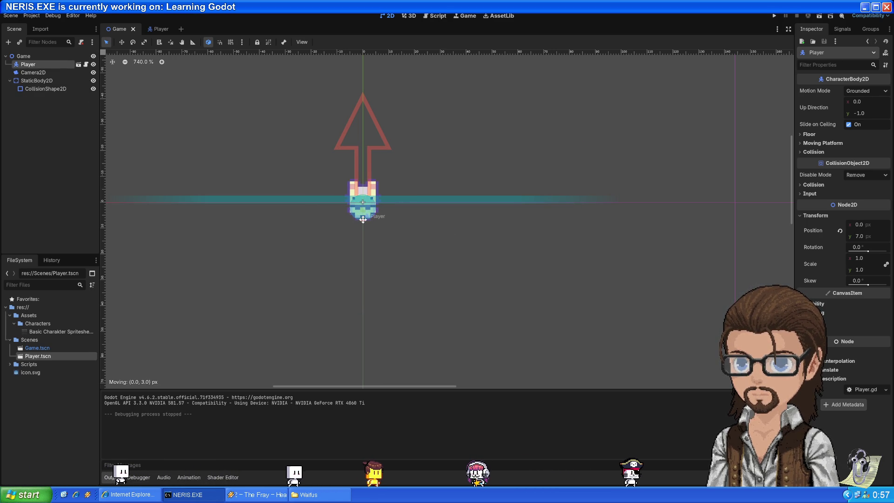
left_click(774, 17)
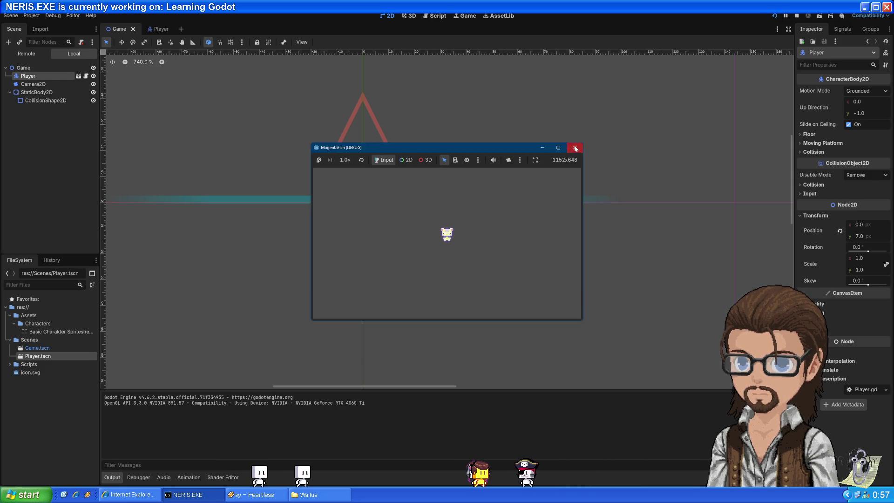
left_click(575, 148)
left_click_drag(361, 222, 365, 240)
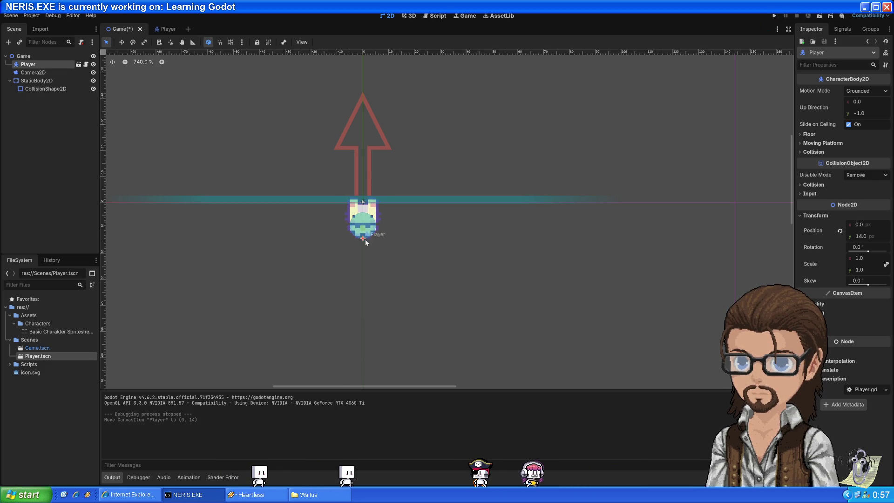
left_click(776, 16)
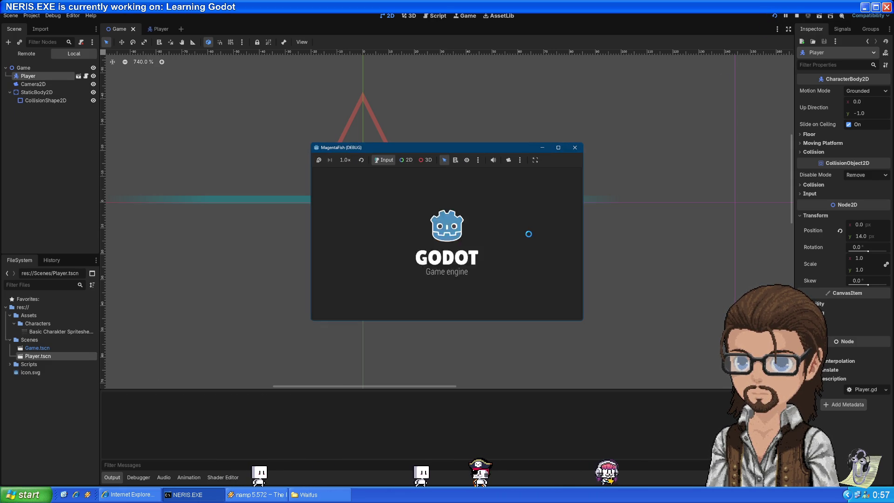
left_click(574, 148)
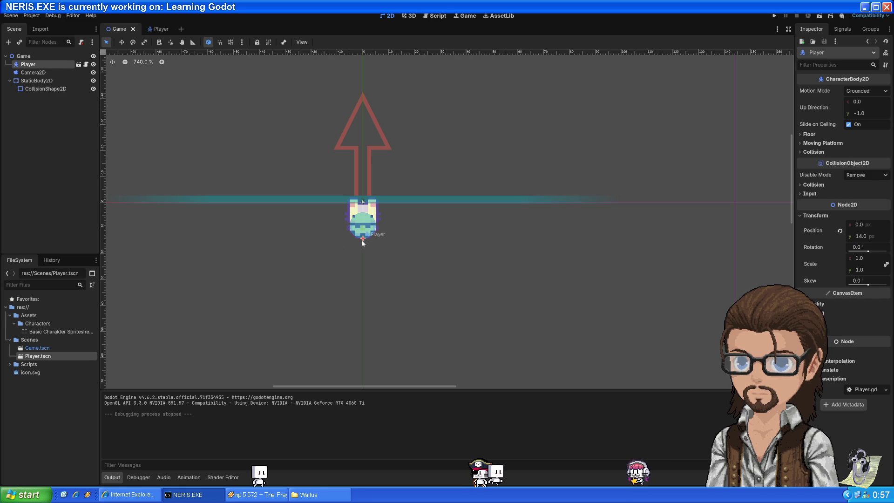
left_click_drag(361, 239, 358, 263)
left_click(774, 16)
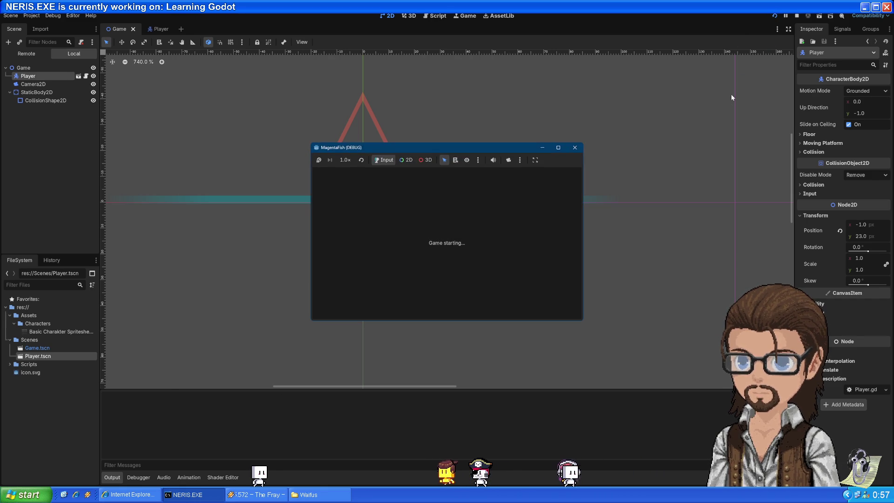
left_click(574, 147)
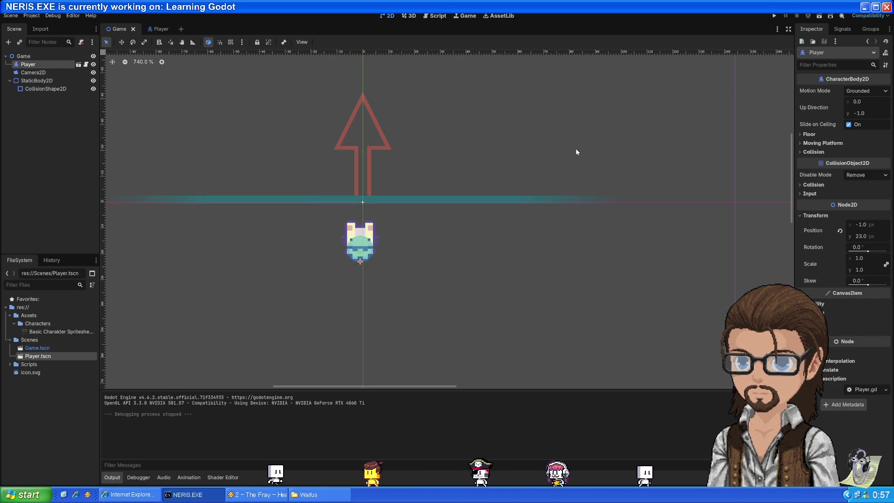
left_click(774, 16)
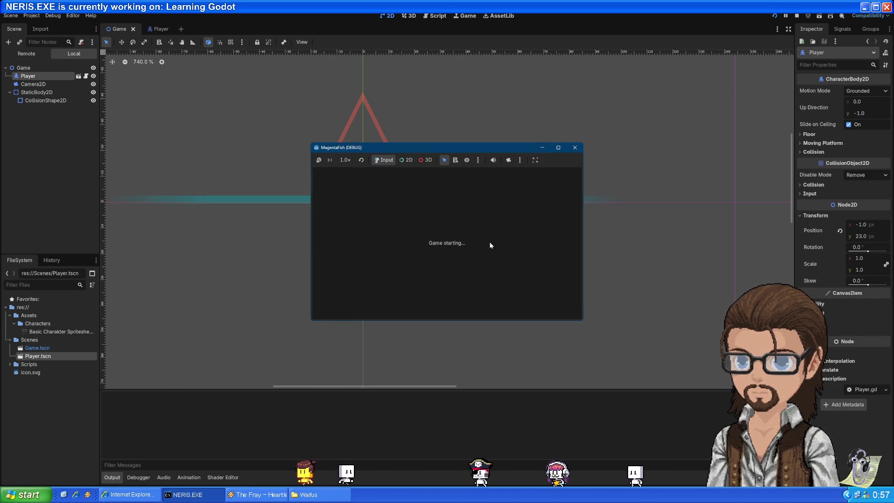
left_click(575, 148)
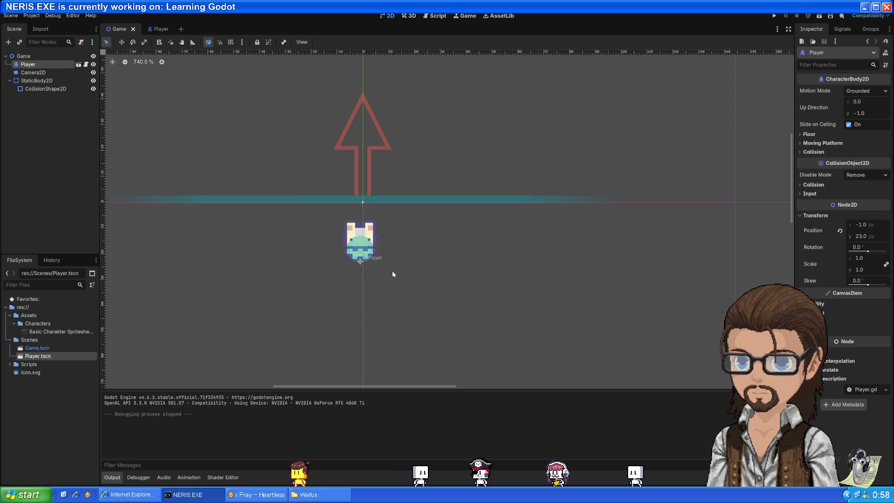
mouse_move(361, 265)
left_mouse_down()
mouse_move(426, 146)
mouse_move(415, 120)
left_mouse_up()
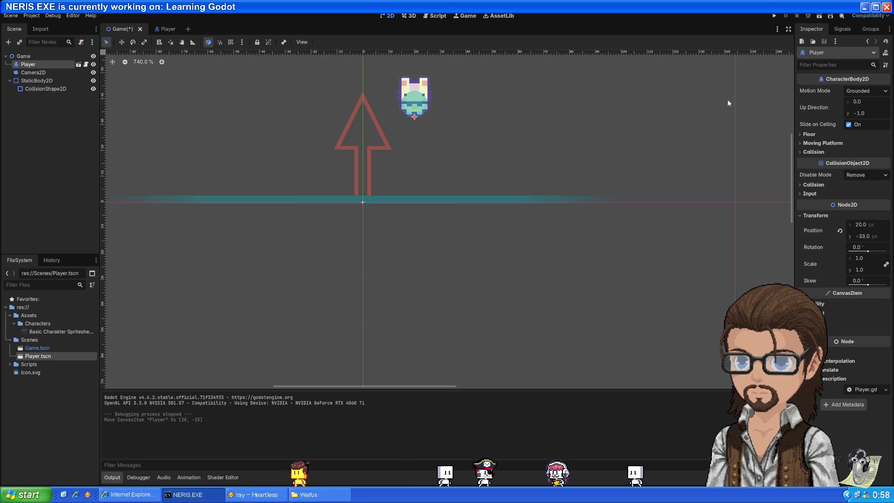
left_click(774, 16)
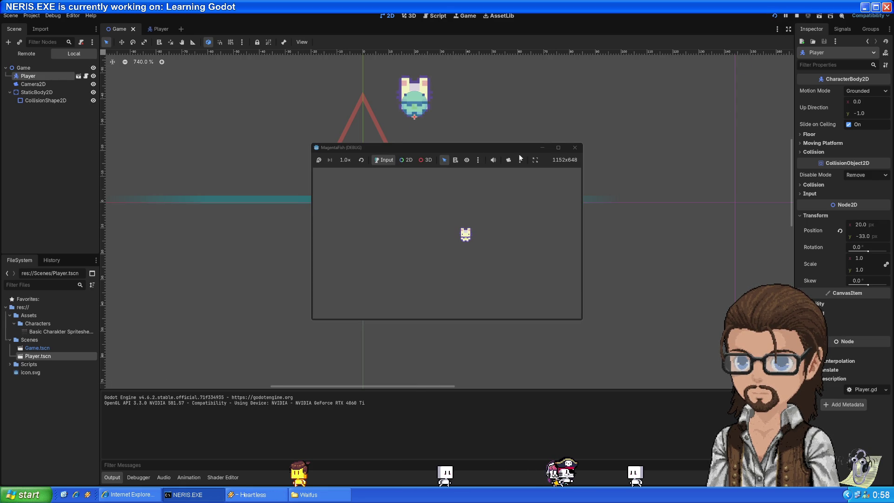
left_click(574, 147)
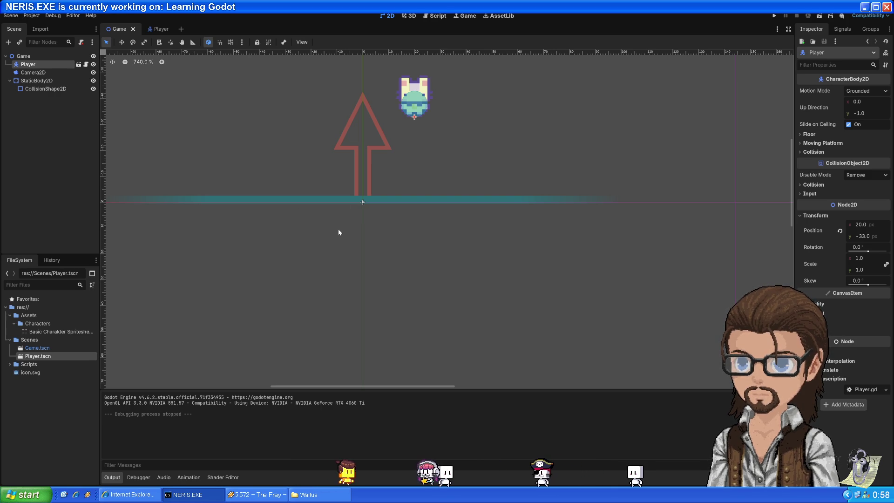
Step: Recentre the canvas and inspect the floor CollisionShape2D's shape options without changing them
mouse_move(338, 228)
left_mouse_down()
mouse_move(421, 267)
mouse_move(423, 313)
mouse_move(407, 298)
mouse_move(389, 308)
left_mouse_up()
mouse_move(552, 308)
left_mouse_down()
mouse_move(534, 231)
mouse_move(527, 262)
left_mouse_up()
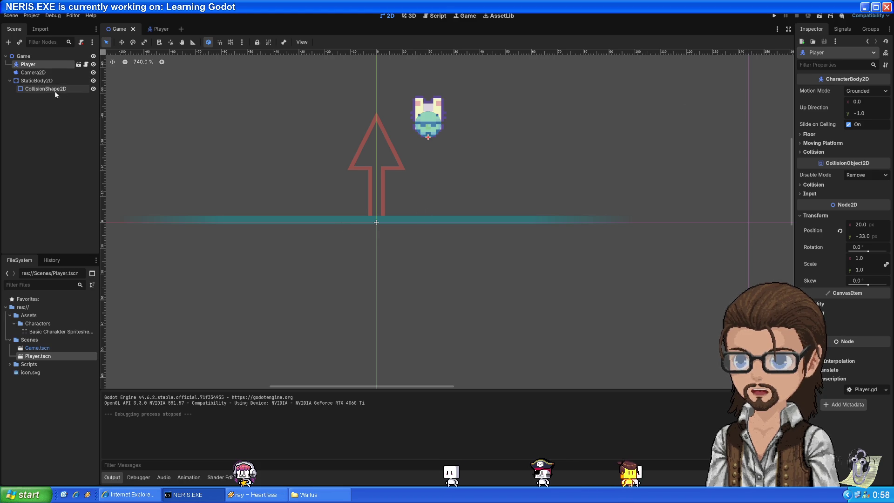
left_click(35, 89)
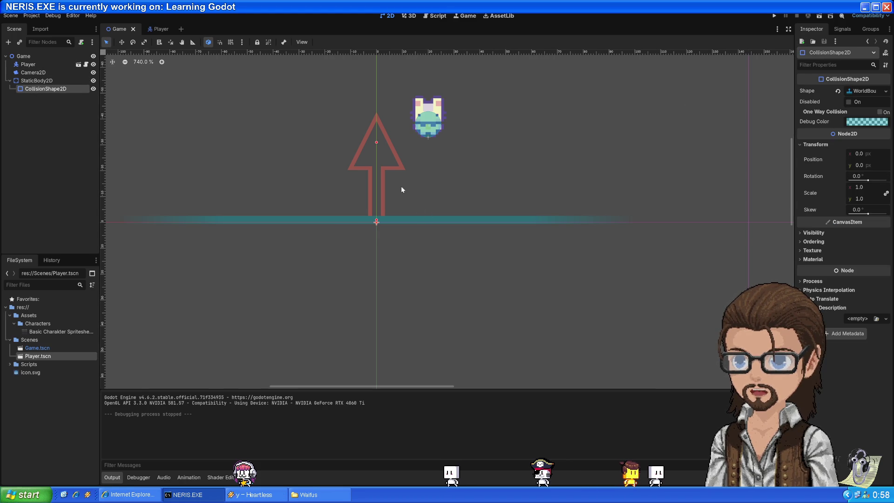
left_click(885, 92)
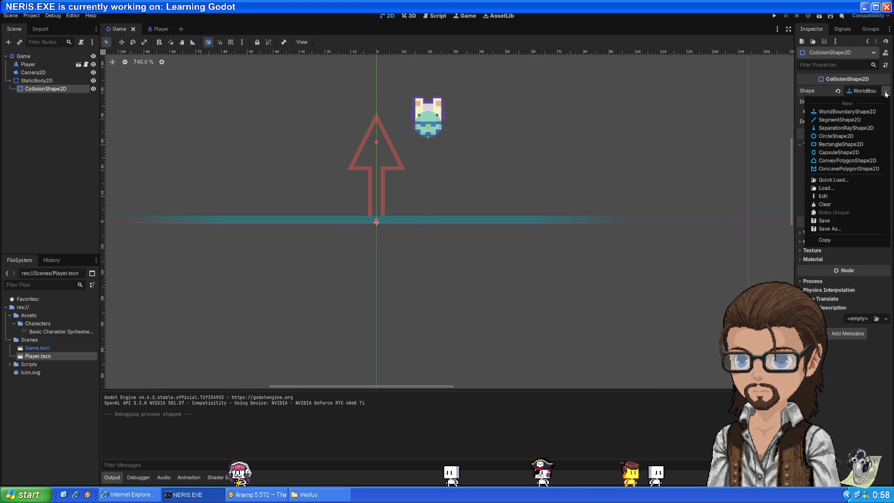
left_click(622, 157)
scroll(605, 214, "down", 5)
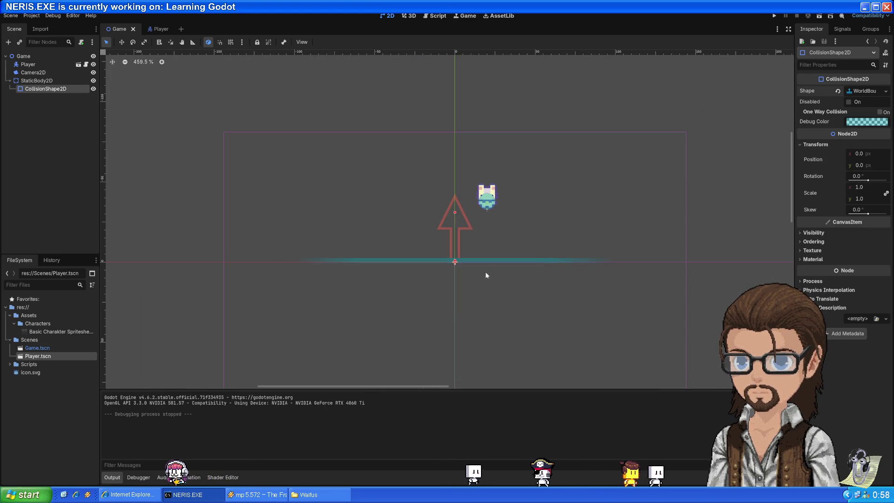
key("alt+Tab")
left_click(289, 202)
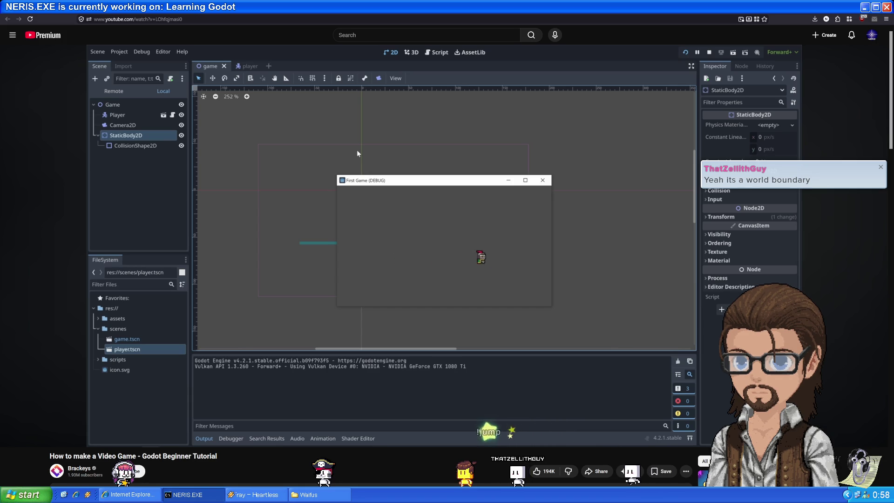
left_click(519, 250)
key("alt+Tab")
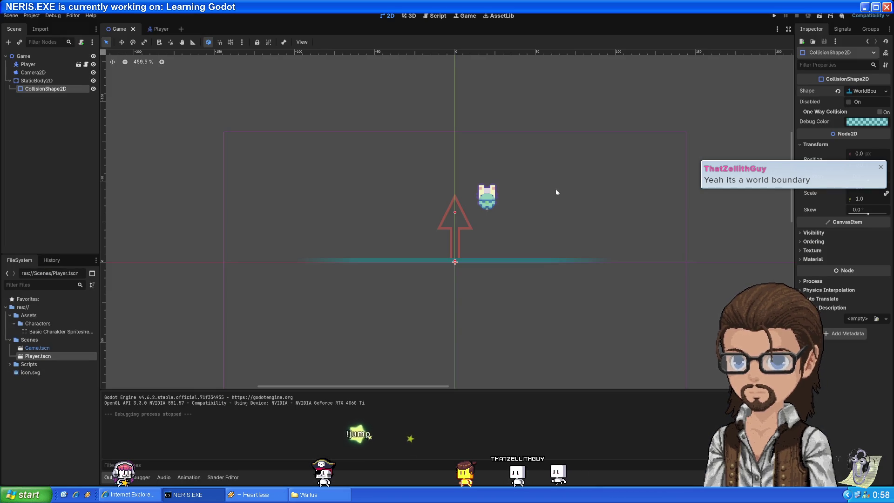
Step: Play-test with F5, walking the player back and forth with the arrow keys, then stop with F8
key("F5")
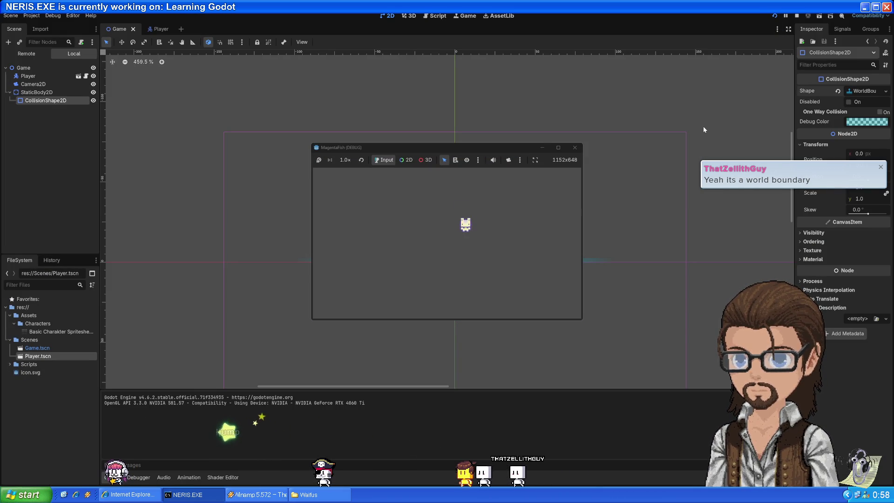
key("Left")
key("Right")
key("Left")
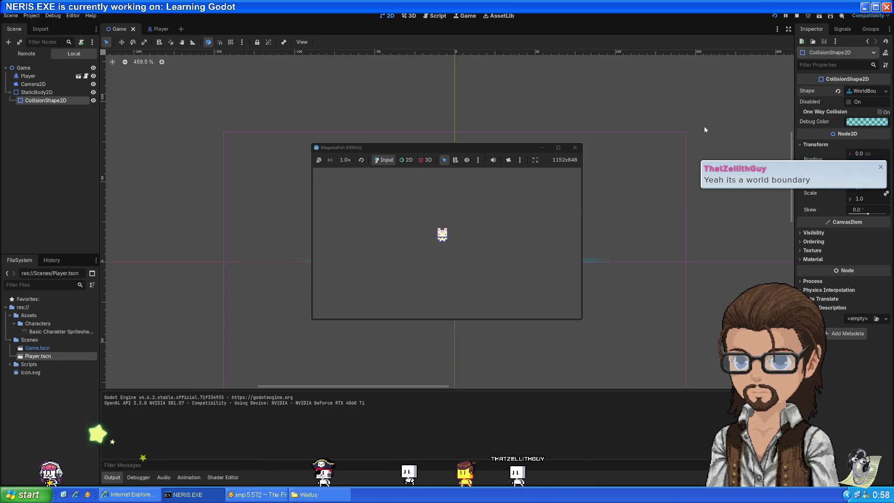
key("Right")
key("Left")
key("Right")
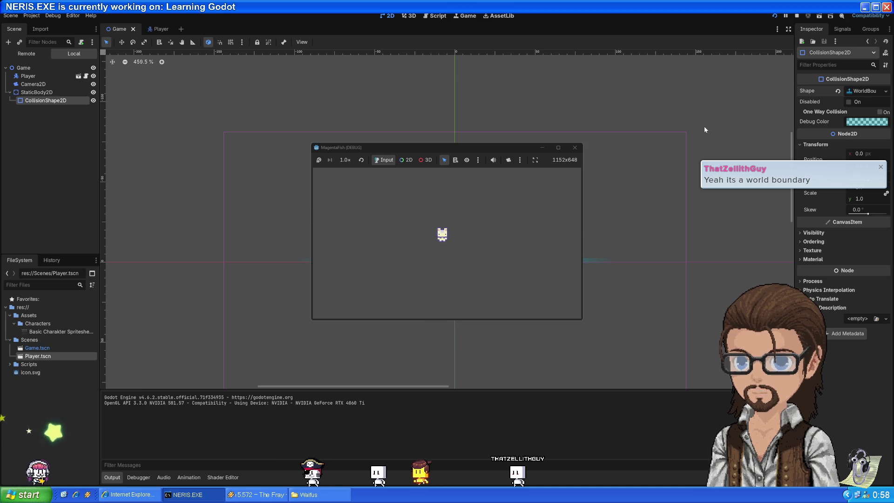
key("Left")
key("Right")
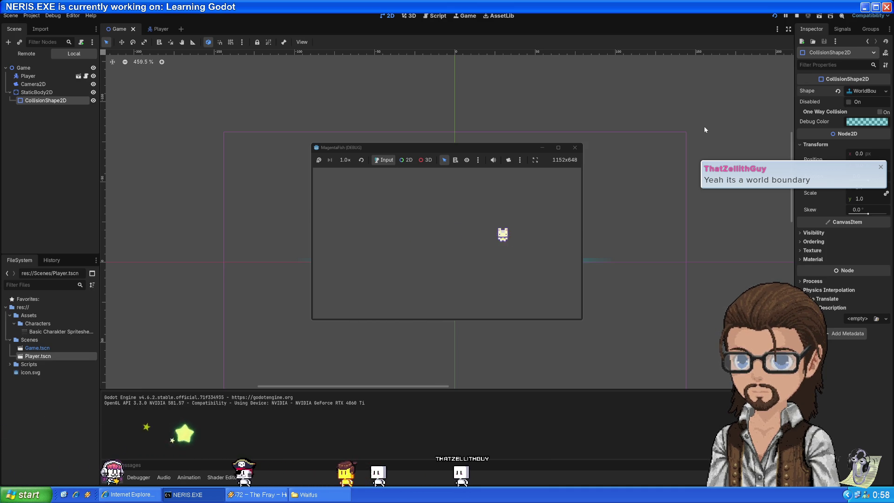
key("Left")
key("Left")
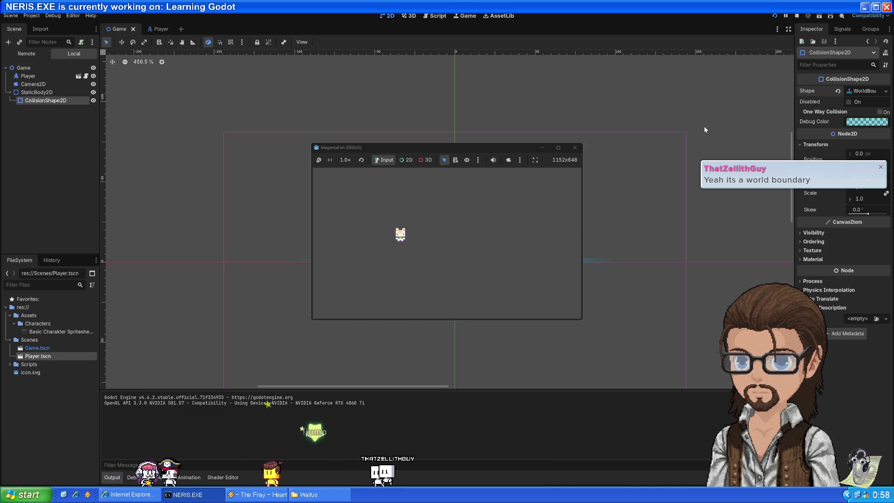
key("F8")
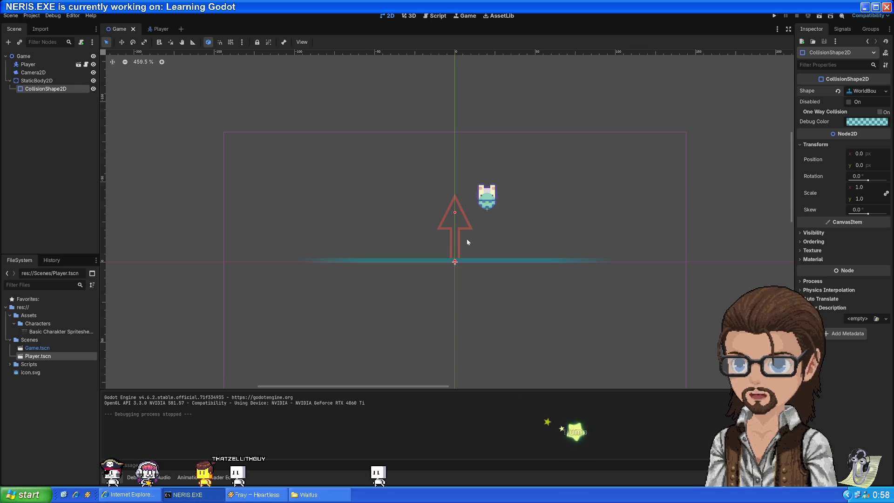
Step: Play a few seconds of the tutorial, then run the game again and select the floor's CollisionShape2D
key("alt+Tab")
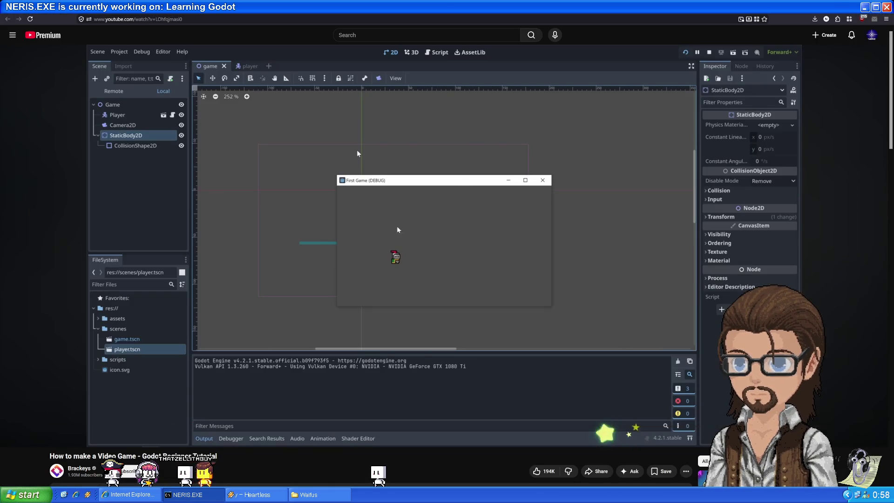
left_click(565, 205)
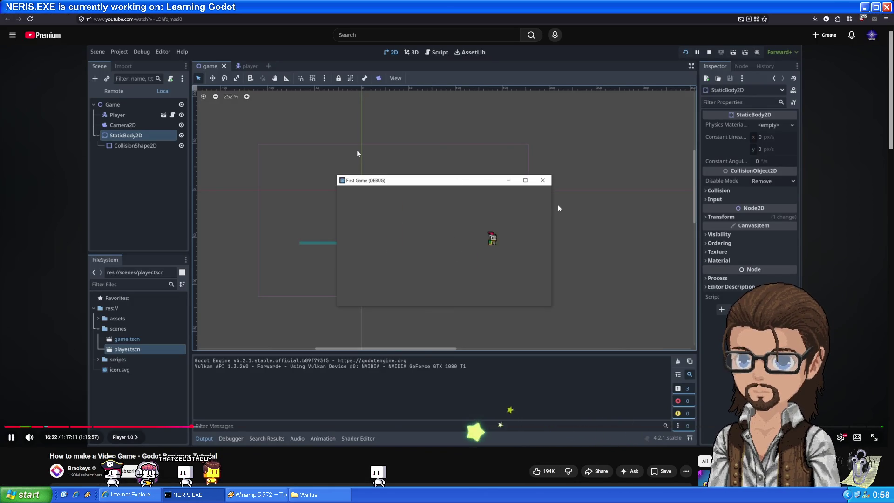
left_click(475, 274)
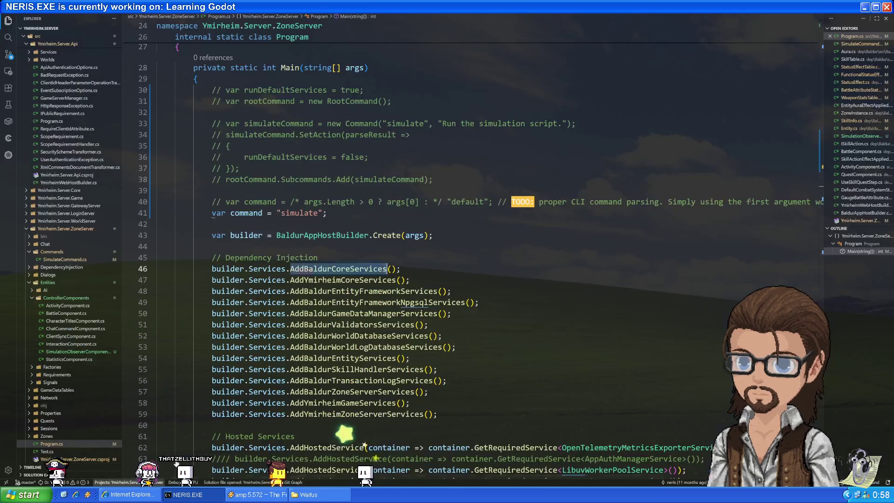
key("alt+Tab")
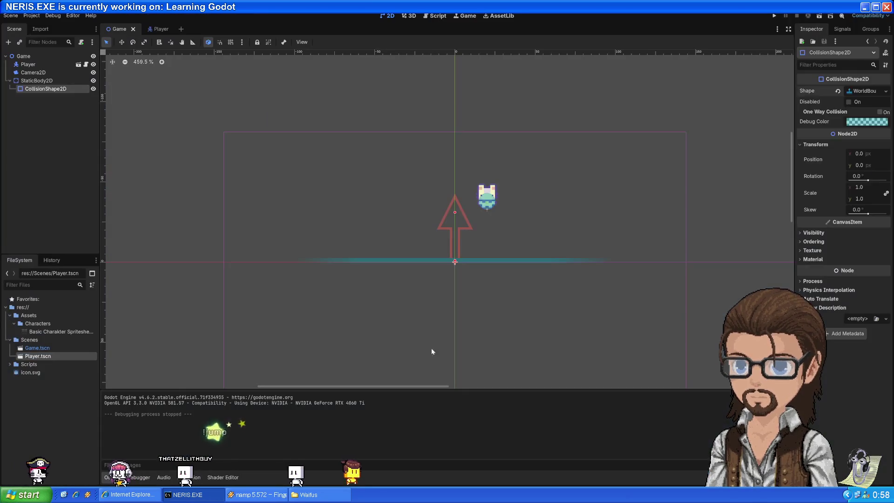
key("F5")
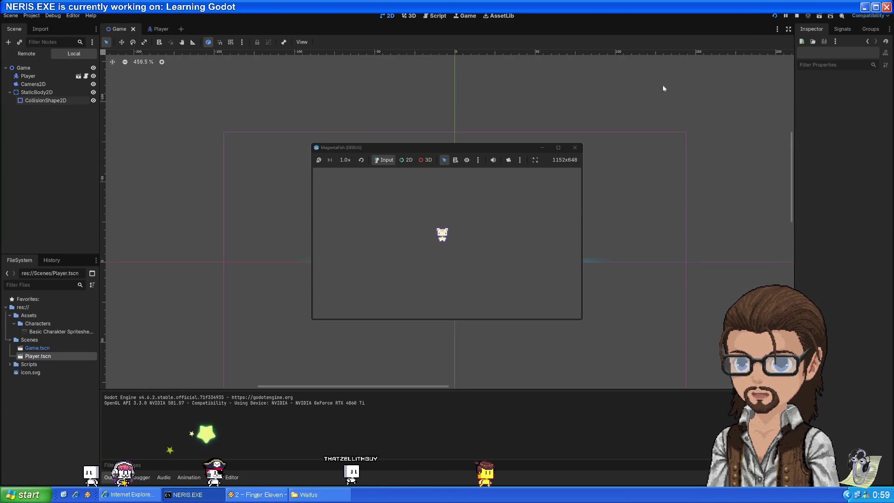
left_click(574, 147)
scroll(517, 266, "down", 2)
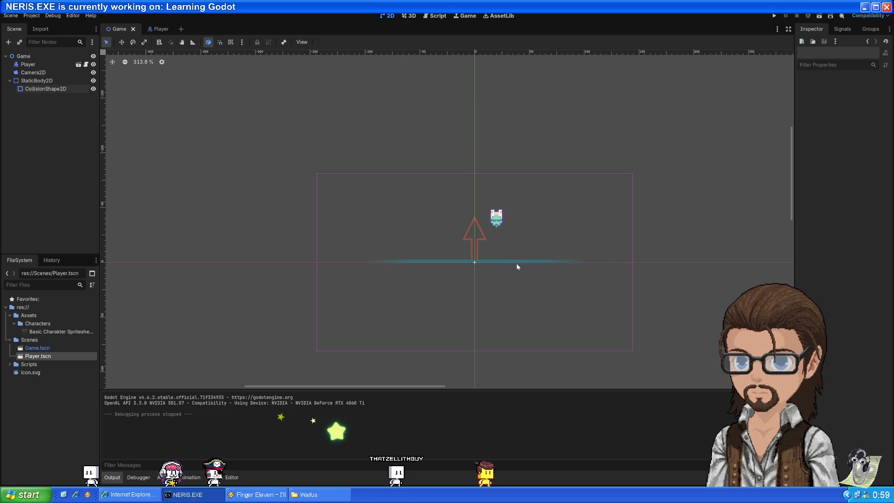
left_click(475, 262)
Step: Play the tutorial's test-run footage to about 16:28, then select the Player node in Godot
key("alt+Tab")
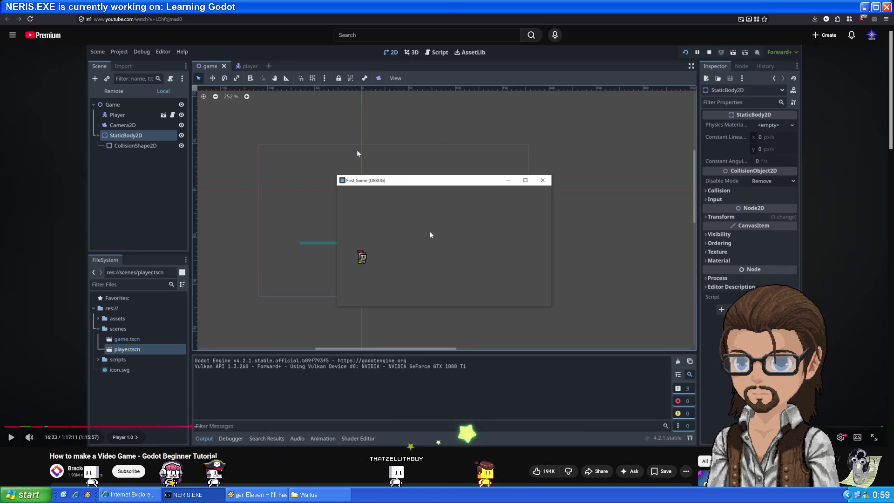
left_click(655, 258)
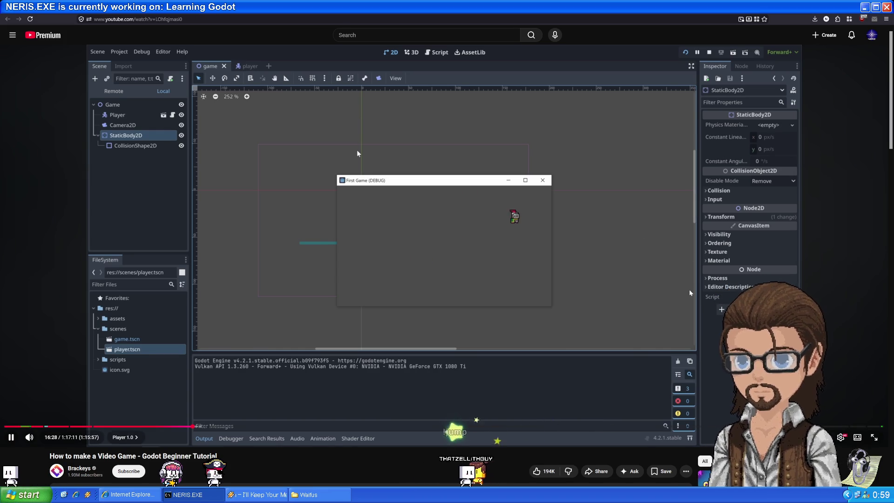
left_click(528, 273)
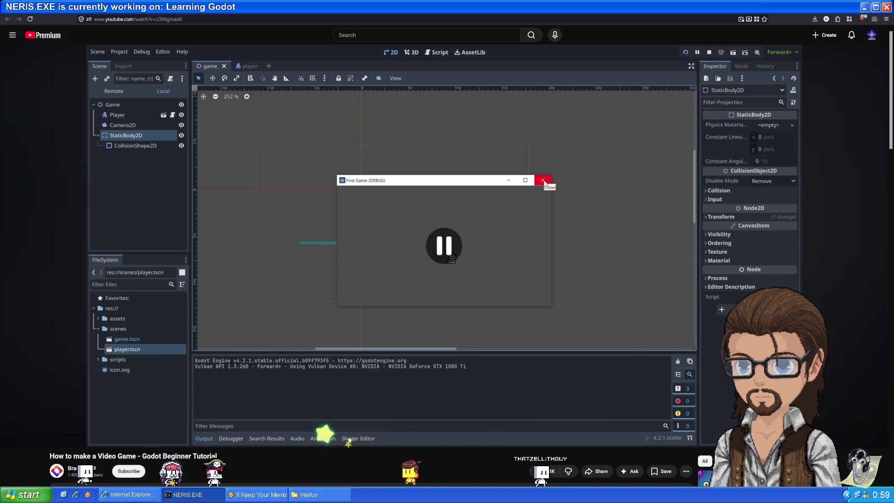
key("alt+Tab")
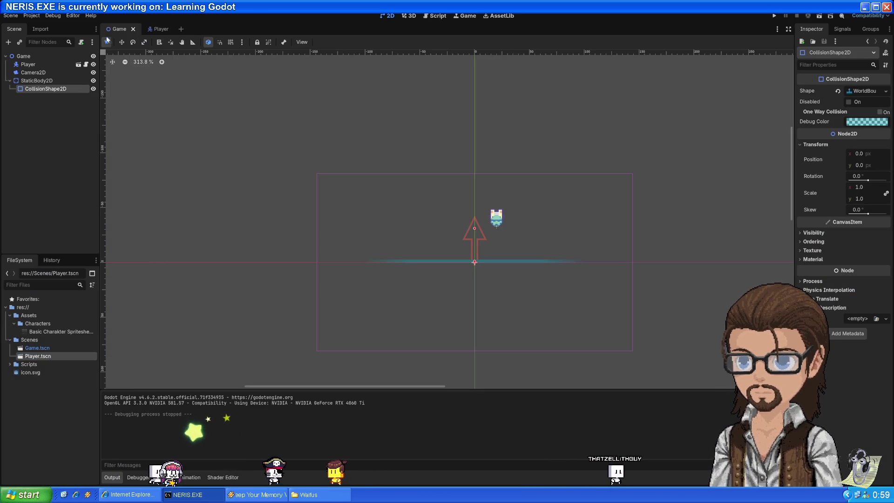
left_click(28, 64)
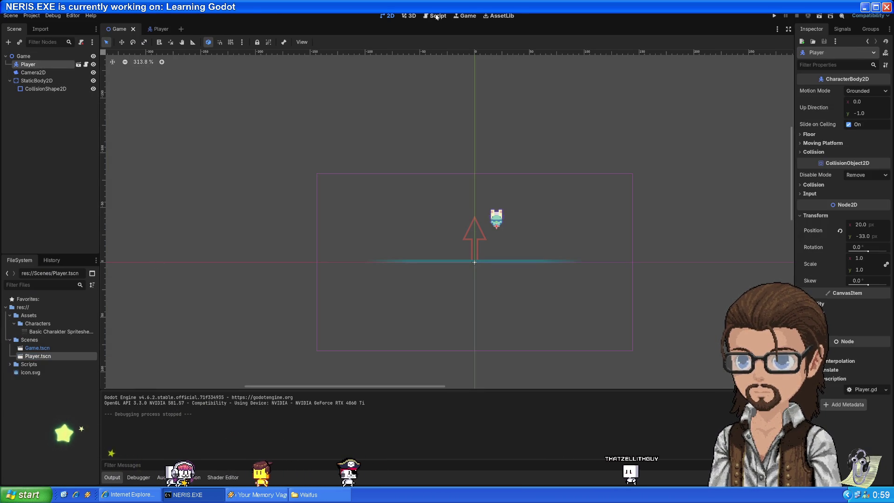
Step: In Player.gd, change the leading digits of SPEED and JUMP_VELOCITY to 1, then play-test moving and jumping
left_click(85, 64)
left_click(274, 88)
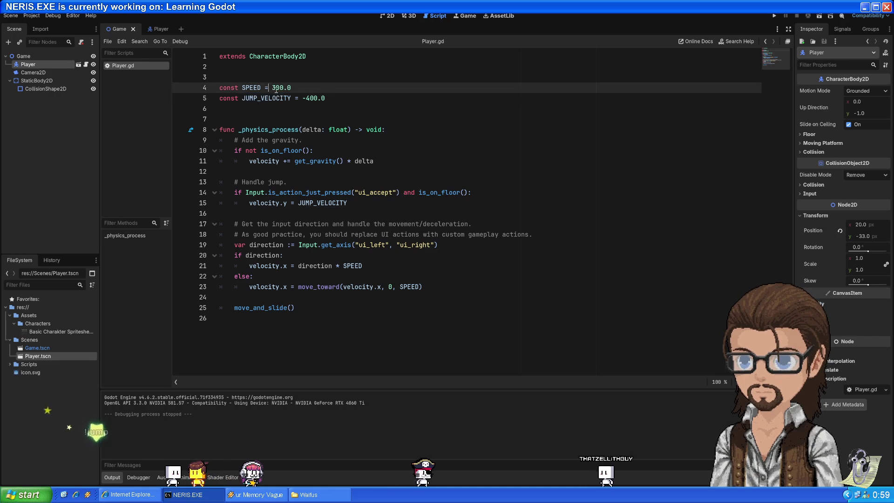
key("BackSpace")
type("1")
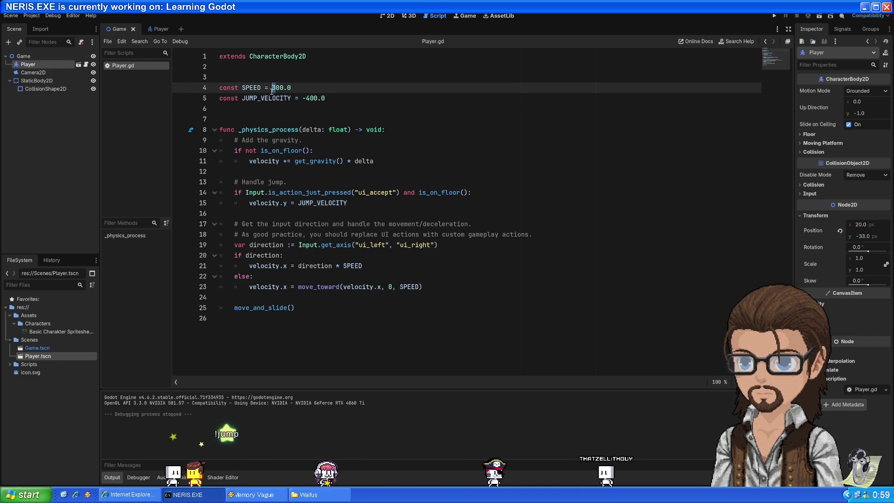
left_click(311, 99)
key("BackSpace")
type("1")
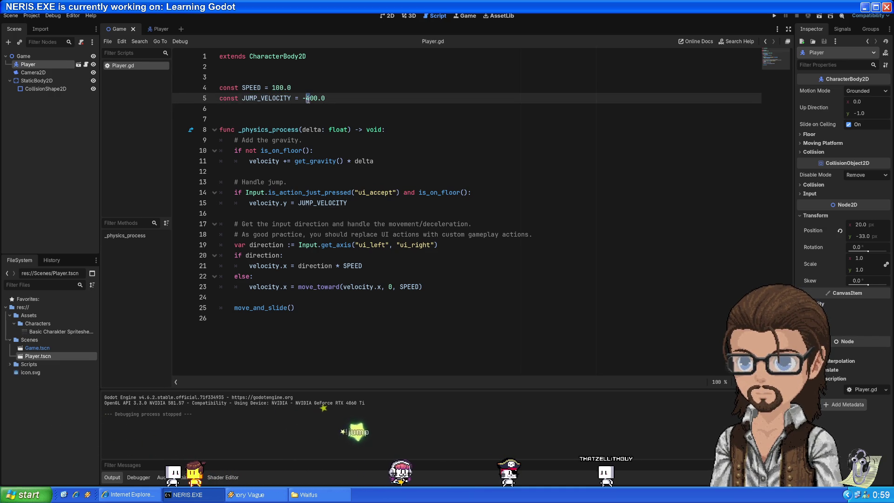
key("Down")
key("Down")
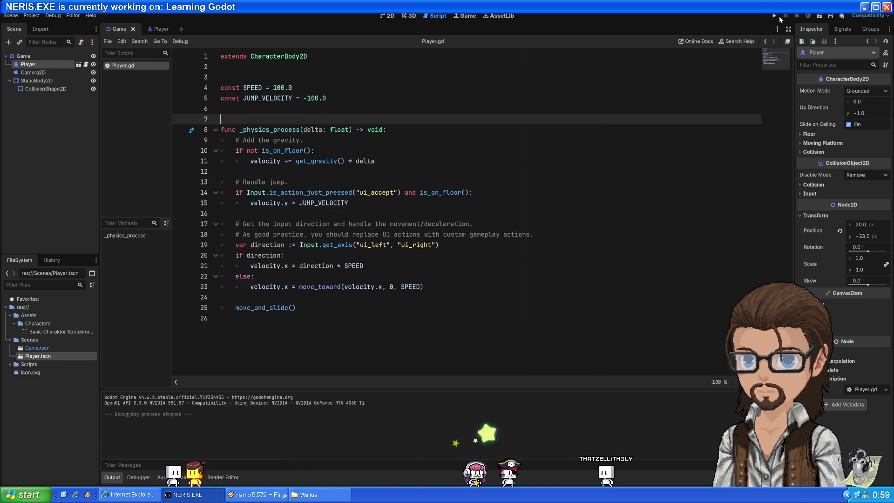
left_click(774, 16)
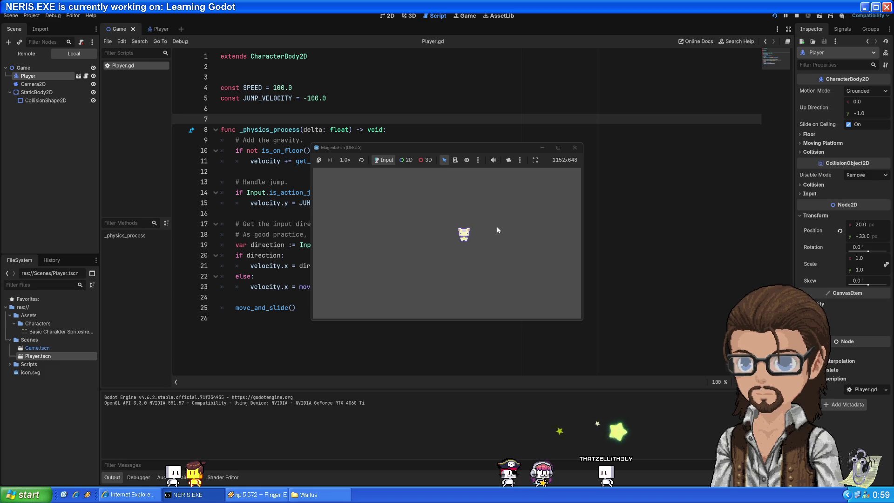
key("Left")
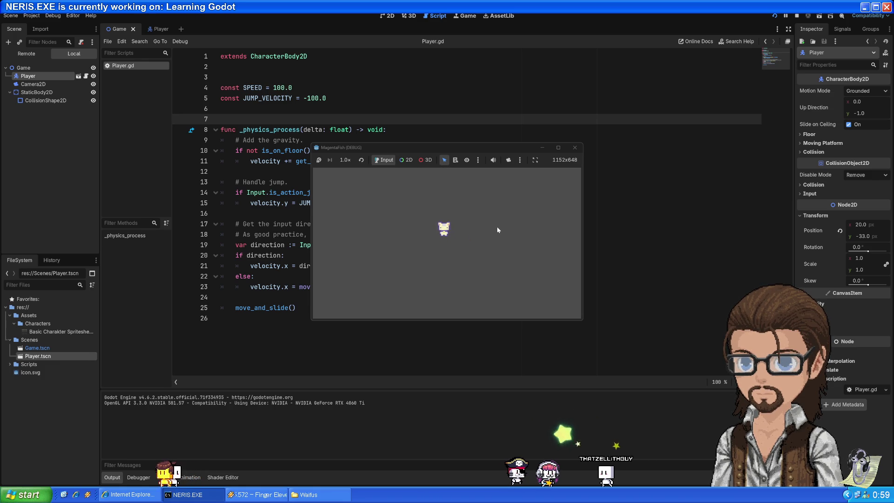
key("space")
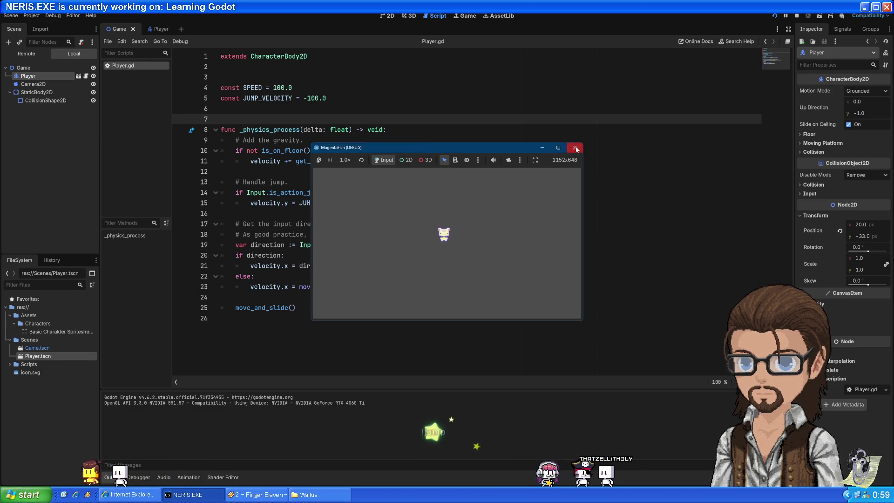
left_click(574, 147)
Step: Set JUMP_VELOCITY to -200.0 and SPEED's leading digit to 2, then play-test again
left_click(312, 98)
key("BackSpace")
type("2")
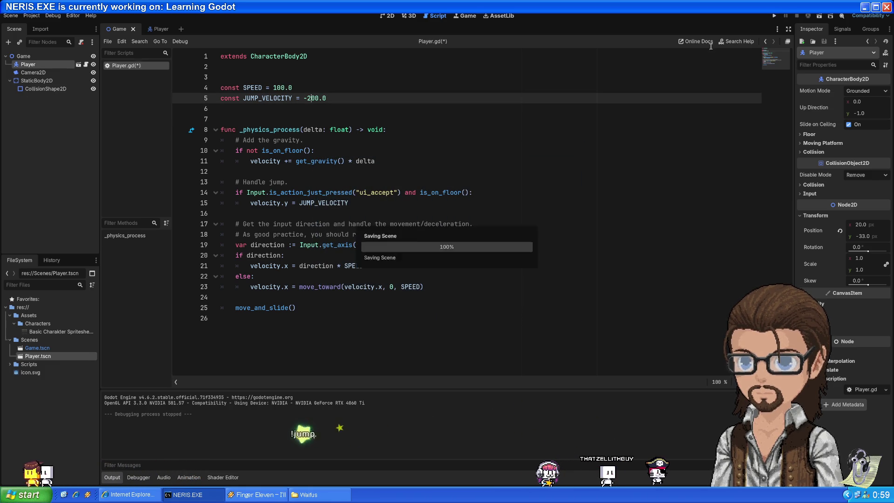
left_click(276, 88)
key("BackSpace")
type("2")
left_click(774, 16)
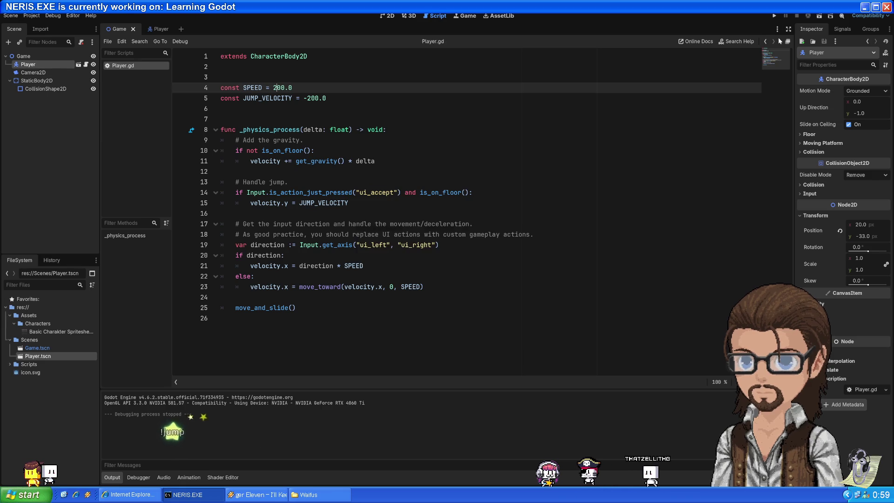
key("Left")
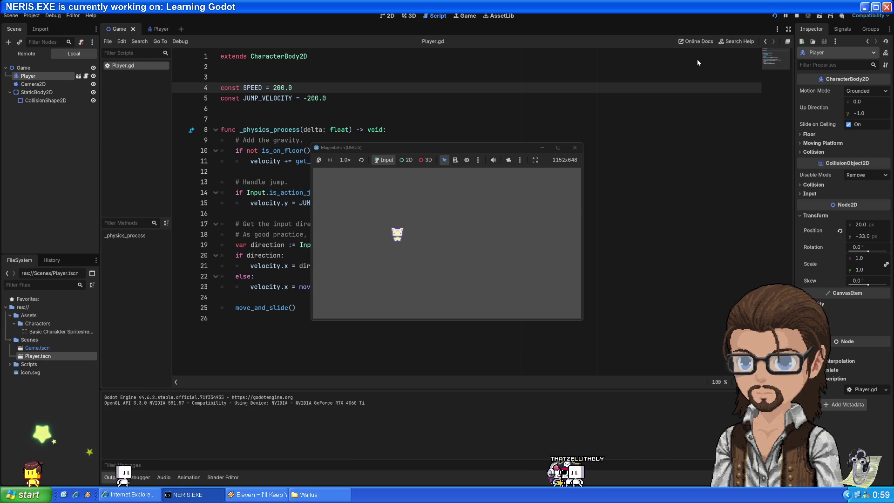
key("space")
key("Right")
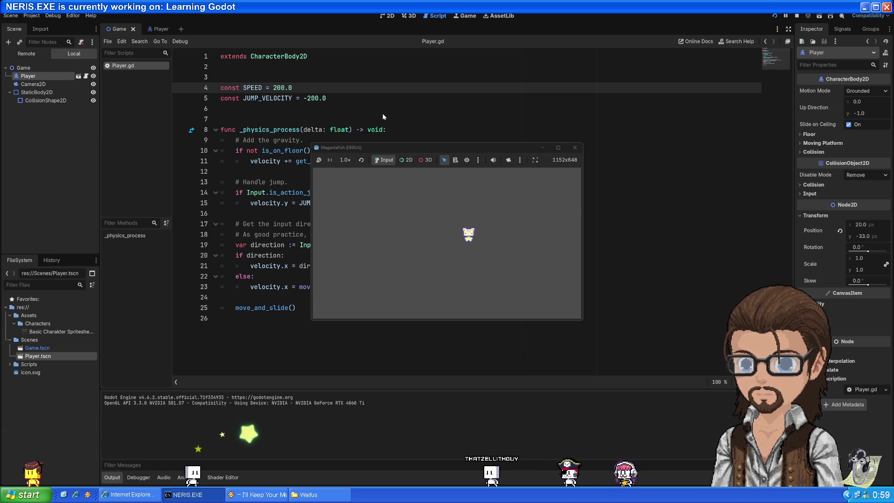
key("F8")
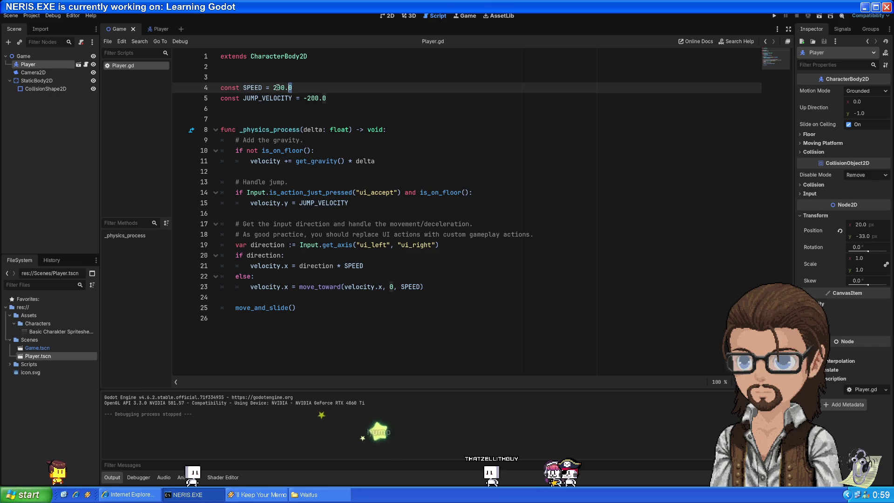
Step: Set SPEED to 150.0 and play-test walking left and right
left_click_drag(278, 88, 273, 88)
type("15")
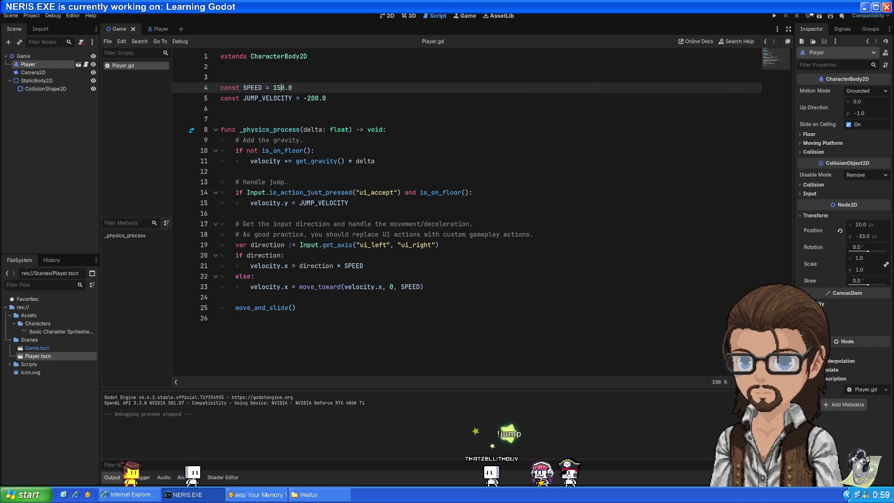
left_click(775, 17)
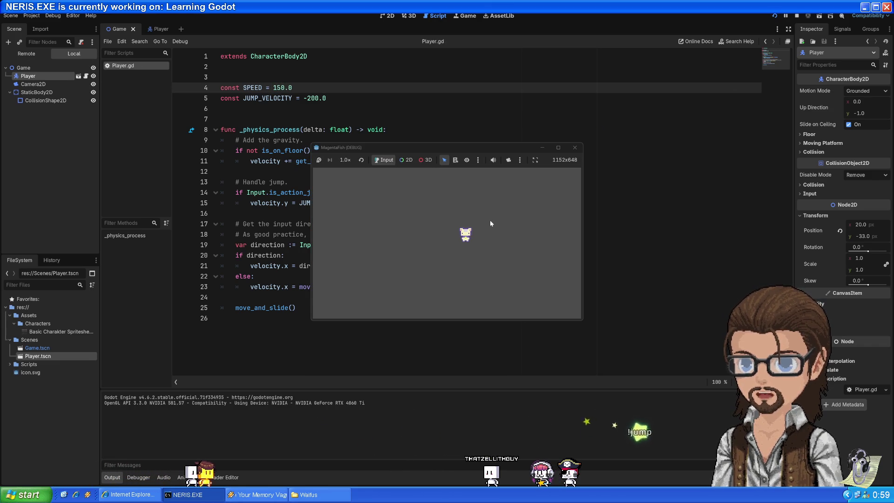
key("Left")
key("Right")
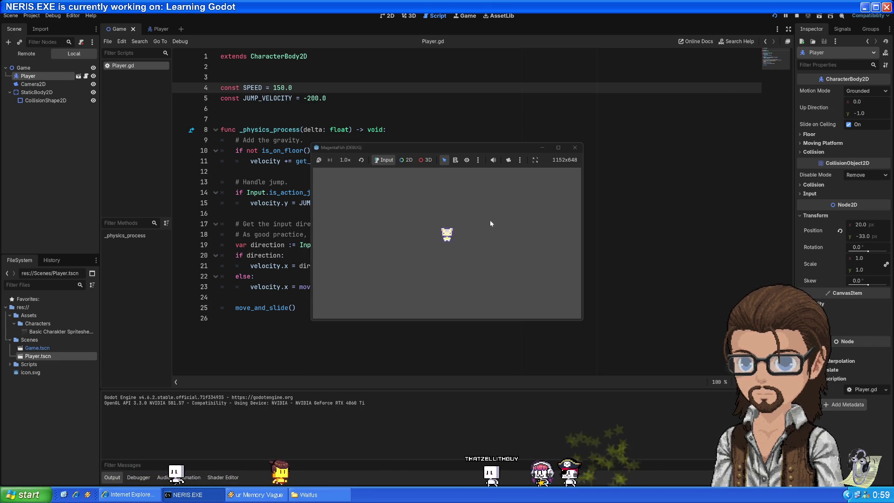
key("Left")
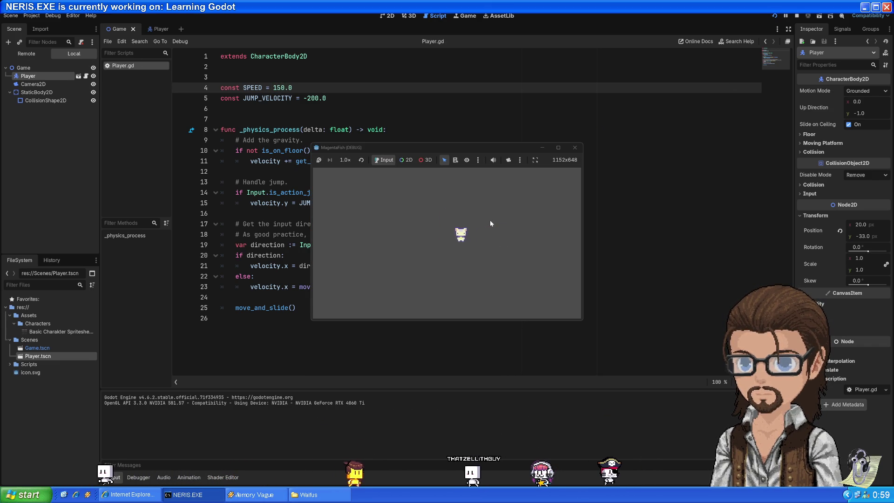
key("Right")
key("Left")
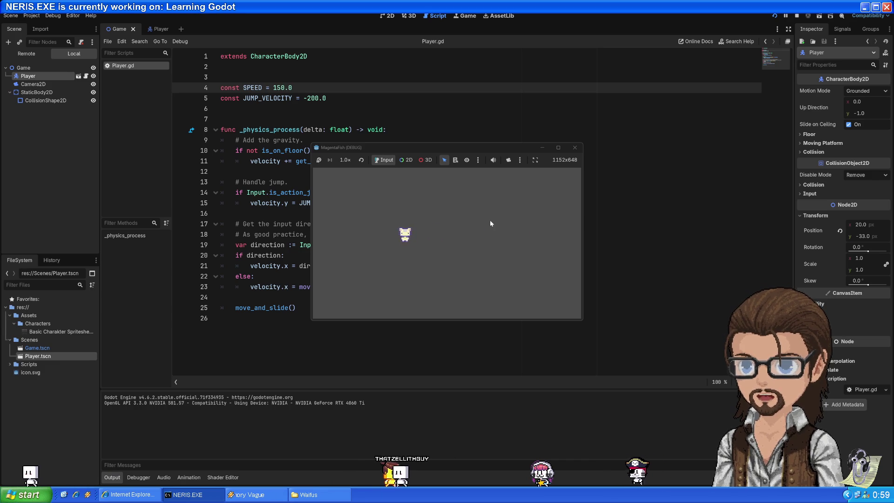
key("Right")
key("Right")
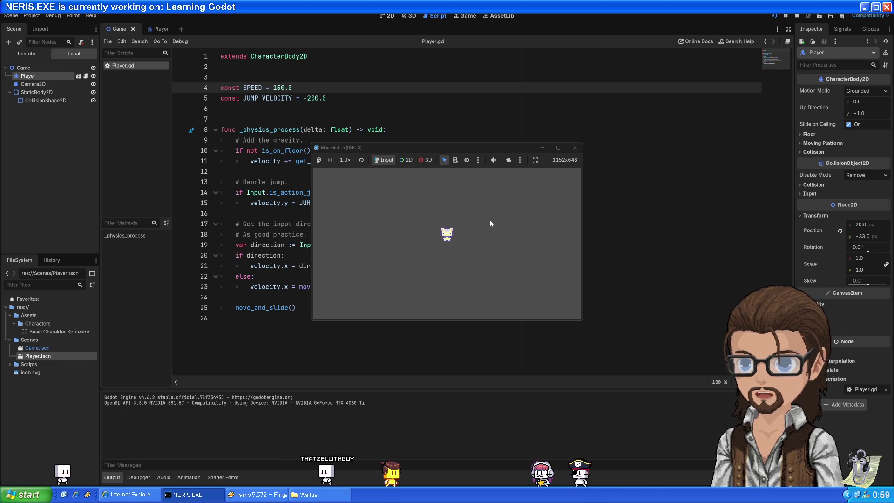
Step: Close the game and highlight JUMP_VELOCITY, SPEED, ui_left and get_axis in Player.gd to explain them
left_click(575, 148)
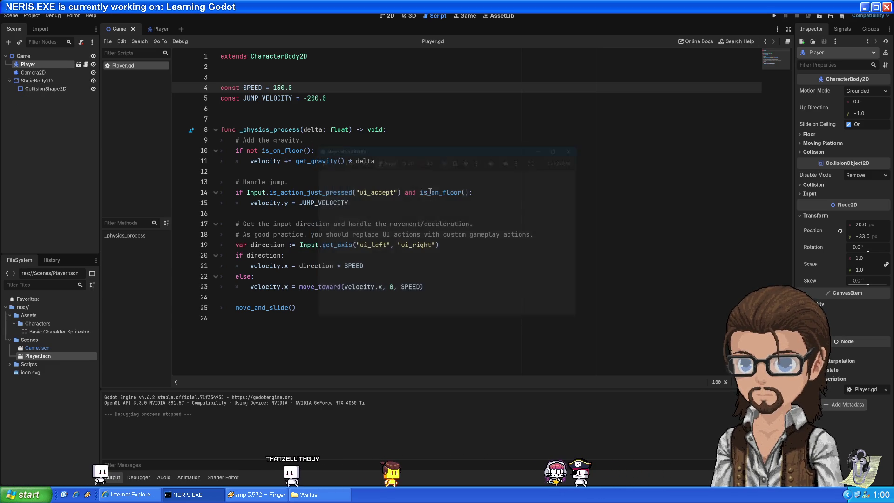
left_click(308, 203)
double_click(308, 203)
double_click(259, 87)
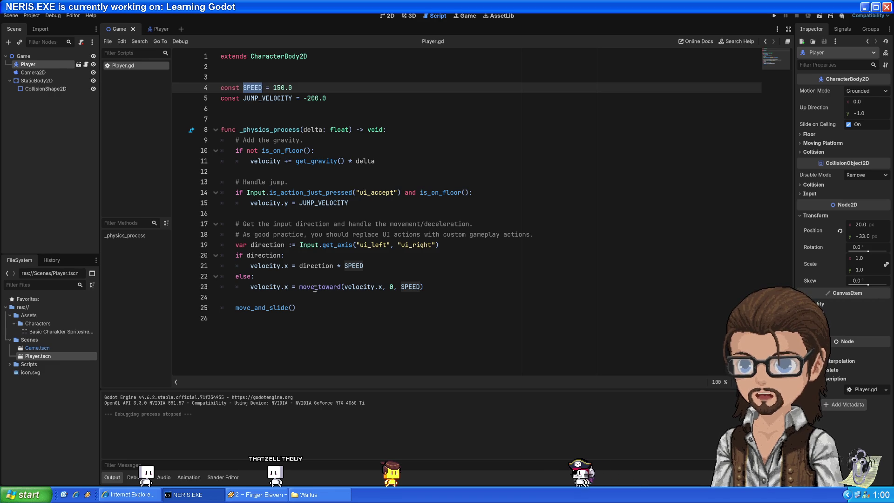
double_click(372, 245)
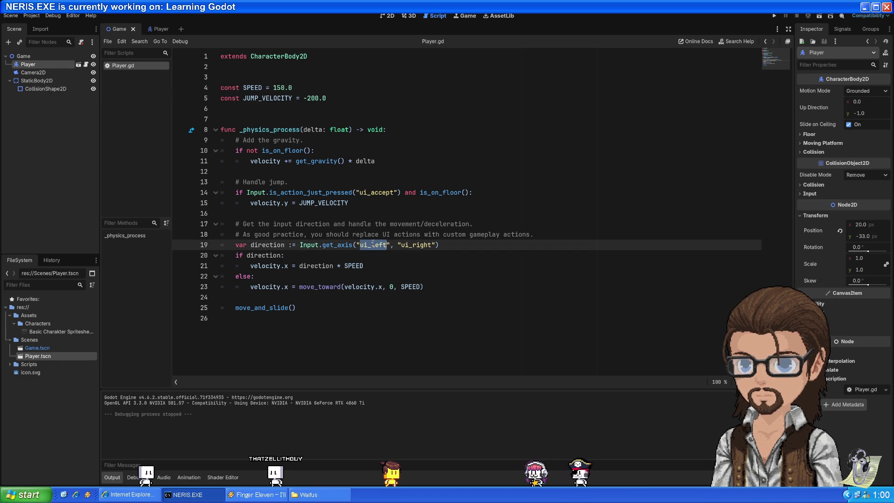
left_click(421, 287)
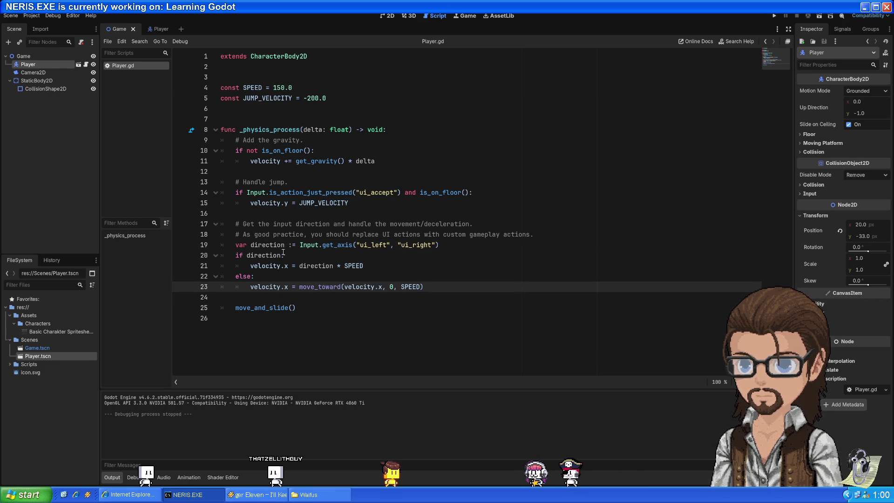
left_click_drag(306, 245, 336, 246)
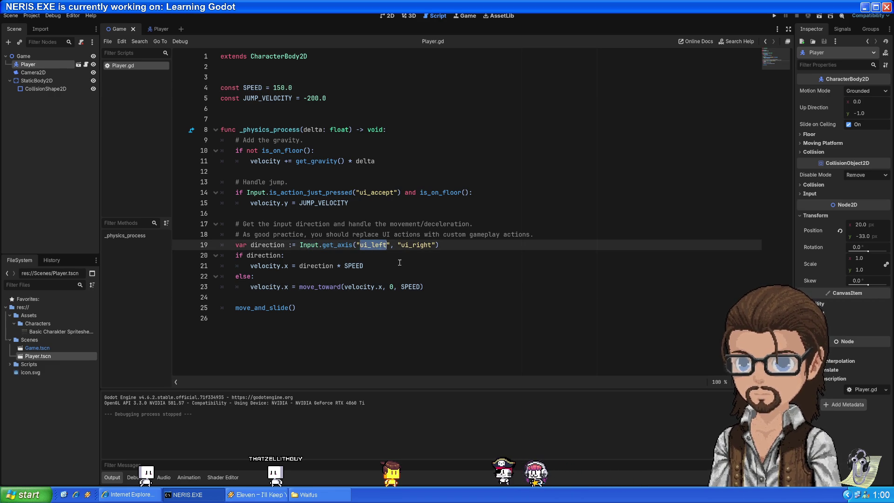
double_click(326, 245)
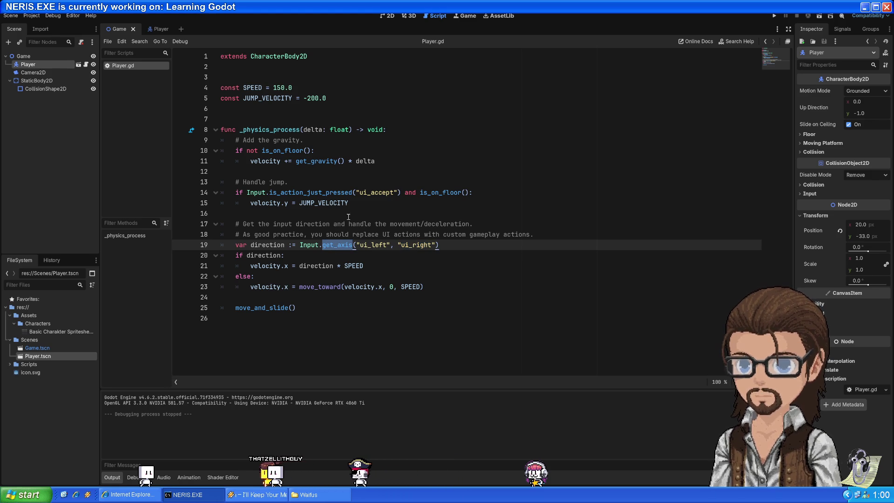
double_click(324, 203)
left_click(375, 192)
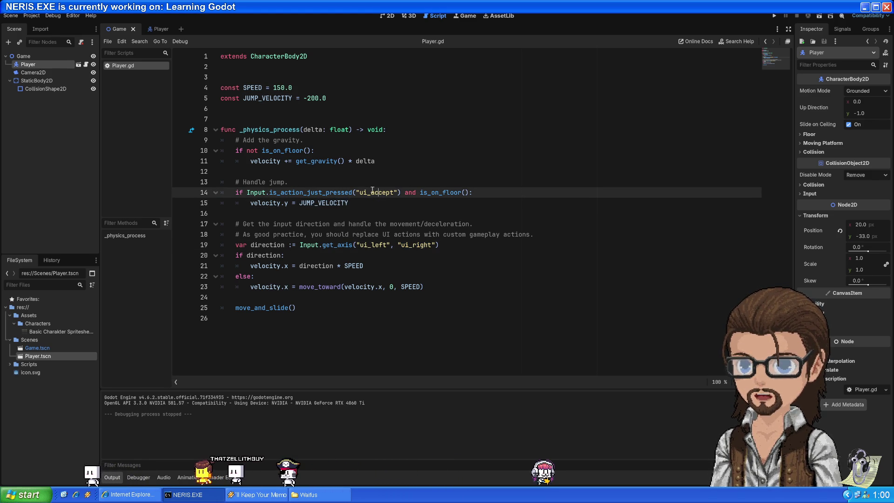
left_click(334, 182)
left_click(329, 175)
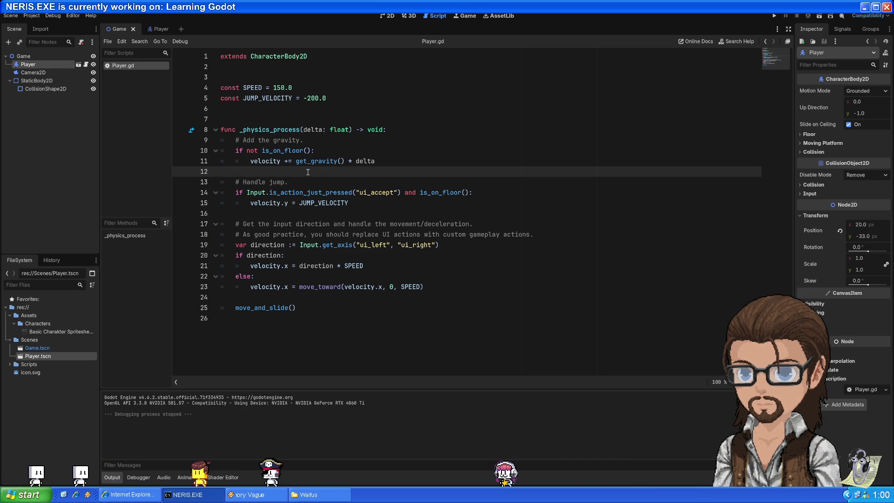
Step: Run the game and walk the player back and forth with the Left and Right arrow keys
left_click(774, 16)
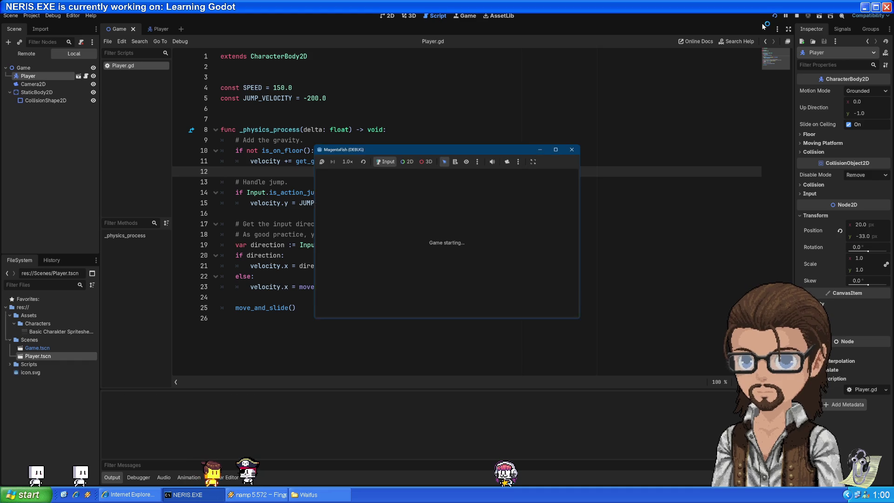
key("Left")
key("Right")
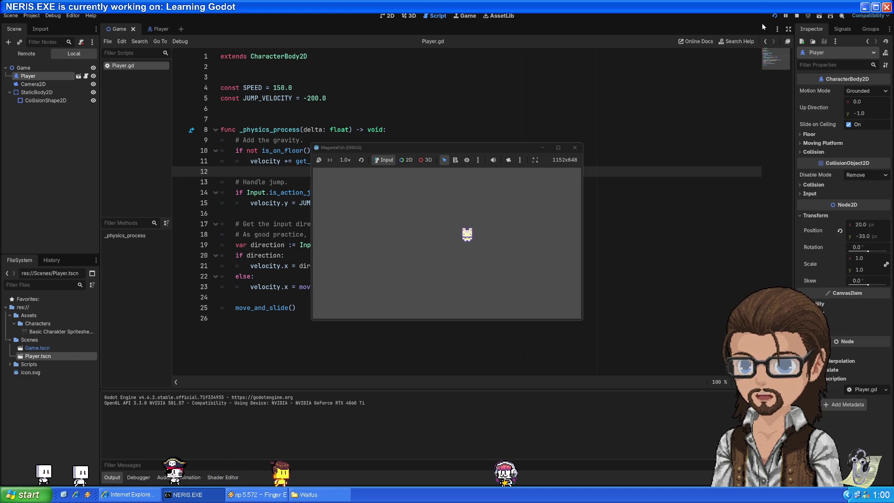
key("Left")
key("Left")
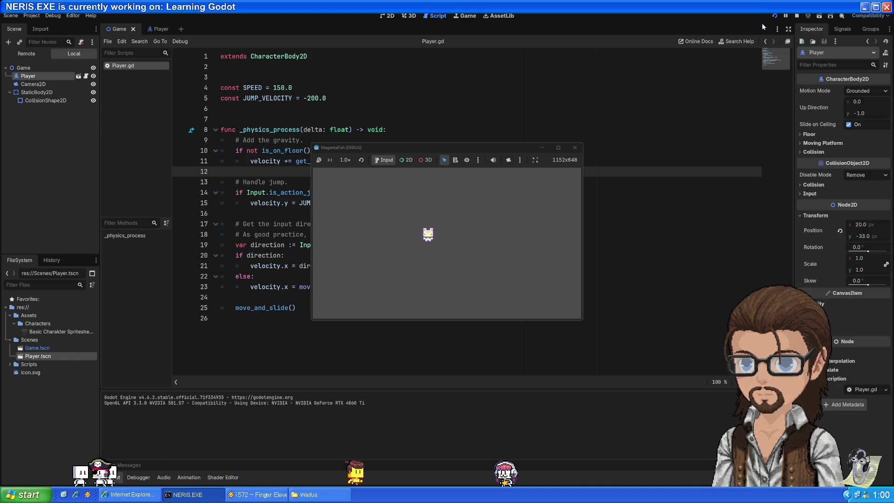
key("Right")
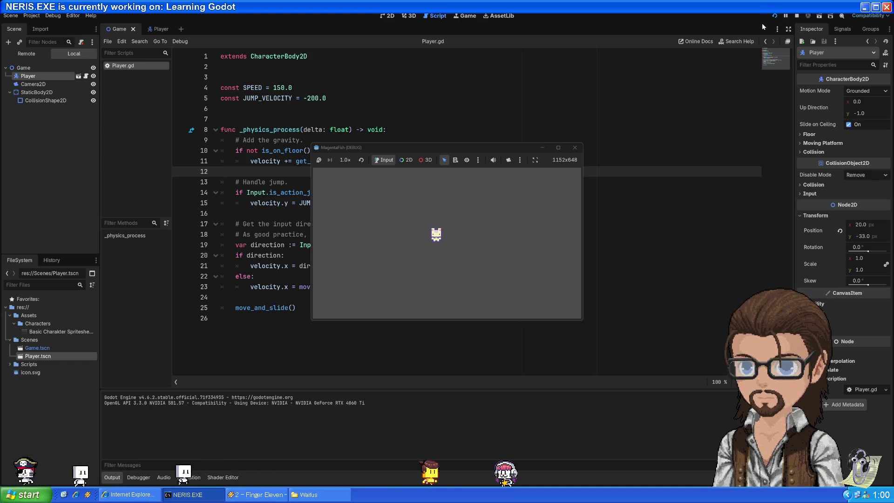
key("Left")
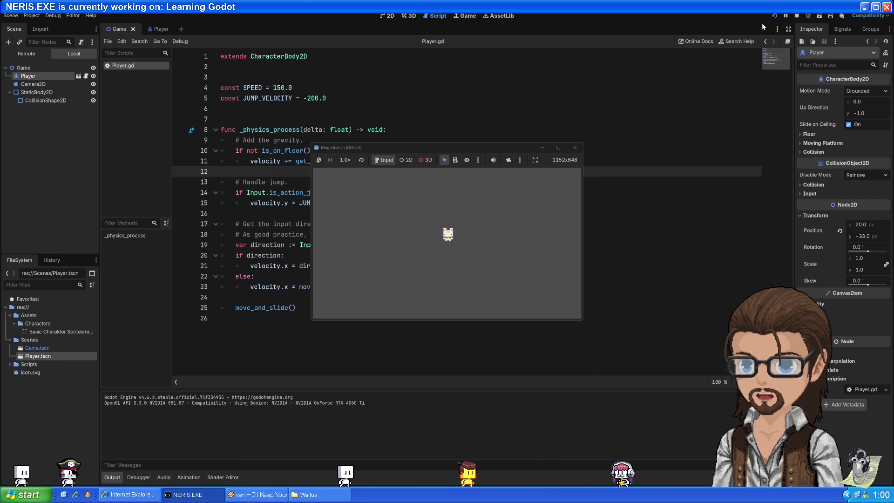
key("Left")
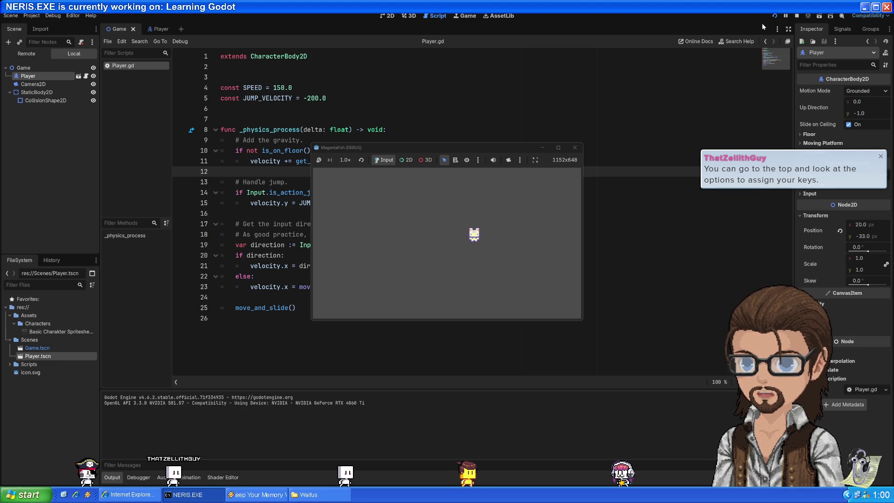
key("Left")
key("Right")
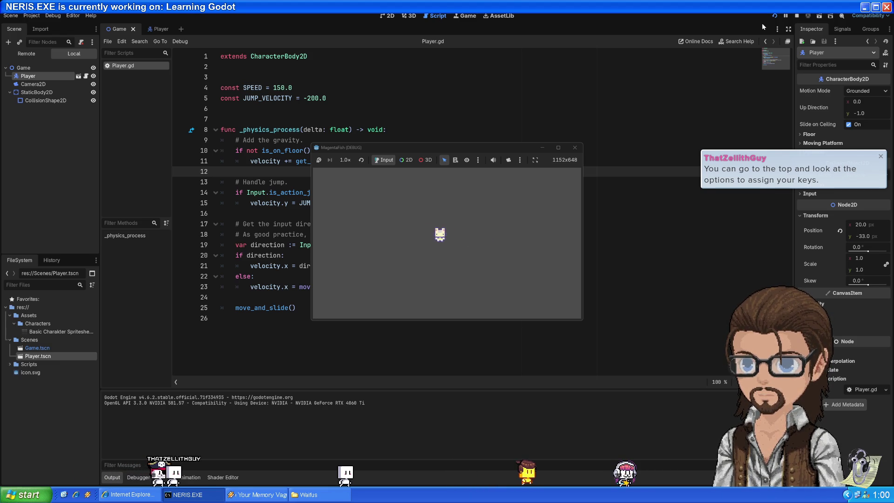
key("Left")
key("Right")
key("Left")
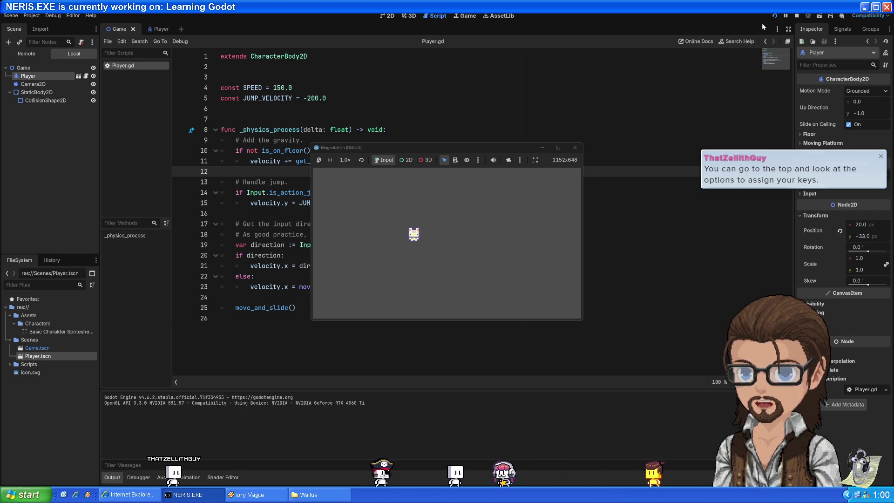
Step: Stop the game, relaunch it, and briefly check the game window's extra options
left_click(574, 147)
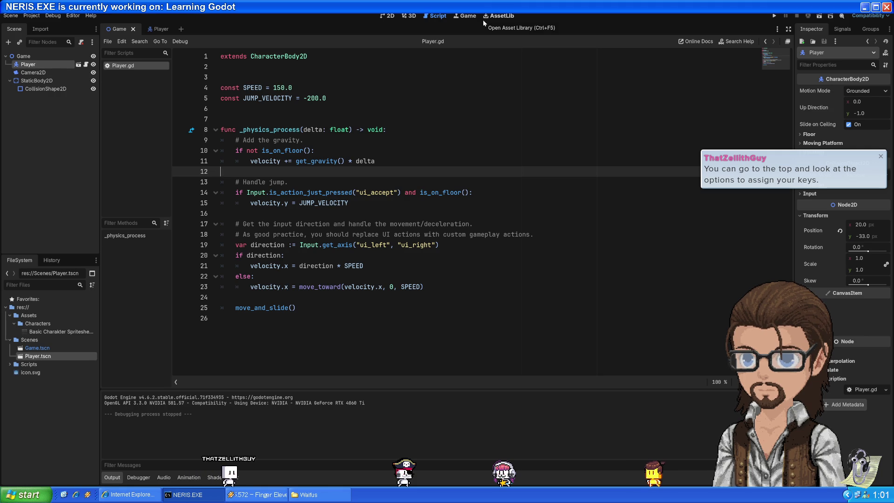
left_click(775, 15)
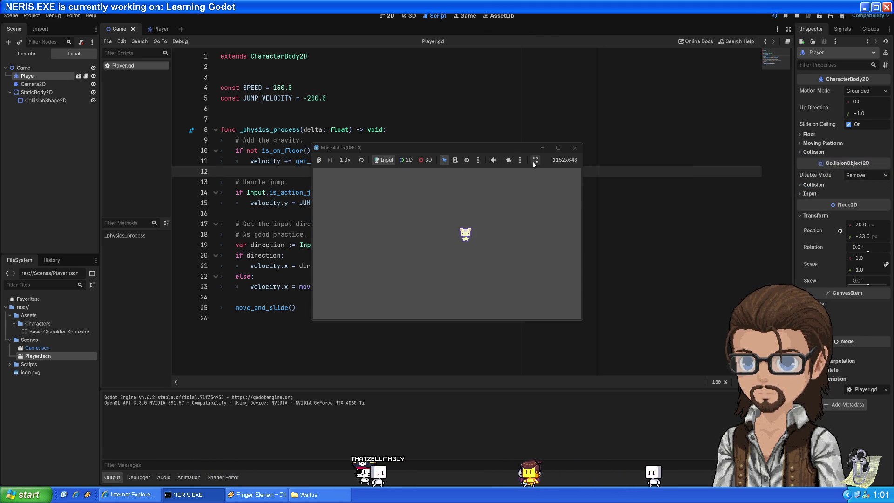
left_click(520, 160)
left_click(550, 158)
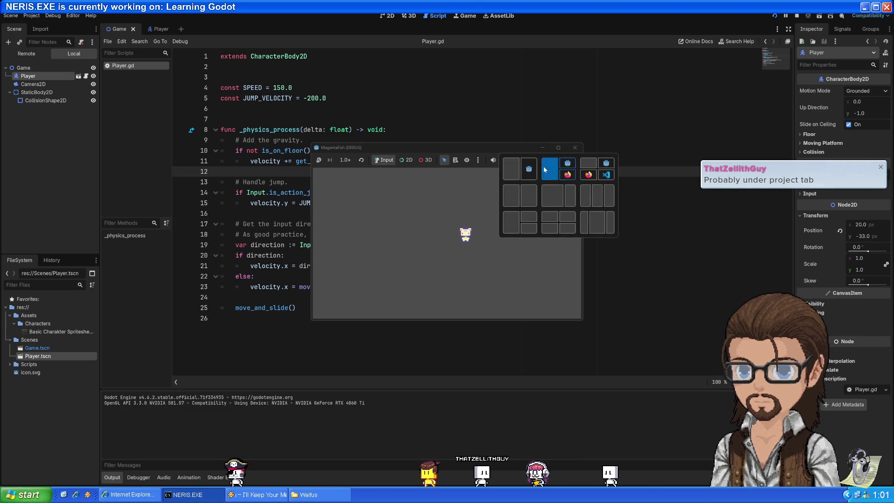
Step: Close the running game and open Project Settings from the Project menu
left_click(573, 147)
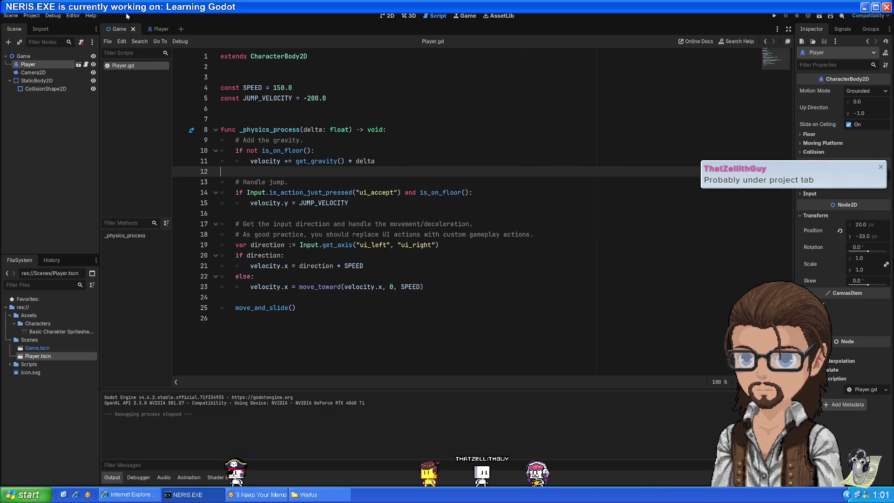
left_click(32, 16)
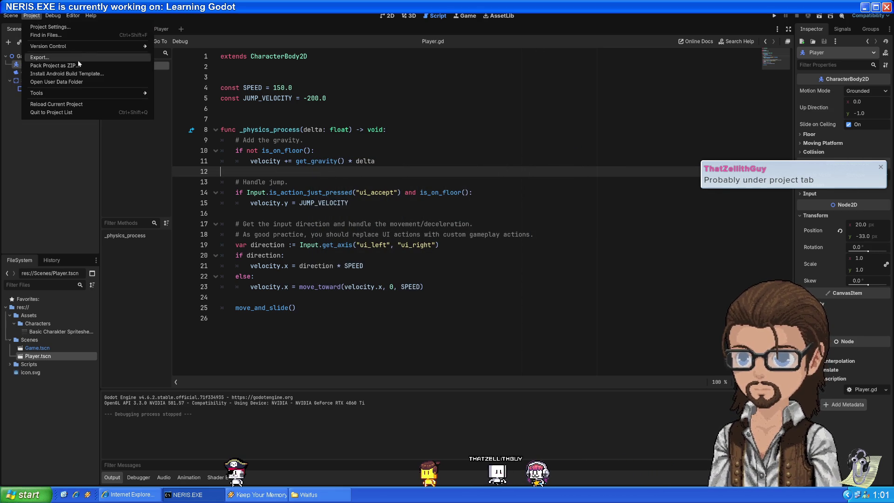
left_click(78, 26)
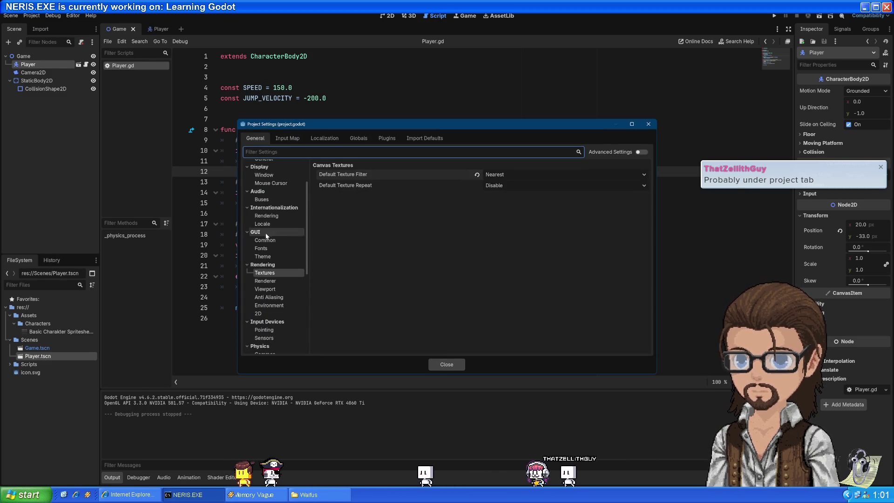
Step: Browse the General Pointing and Sensors input categories, then switch to the Input Map tab
left_click(293, 140)
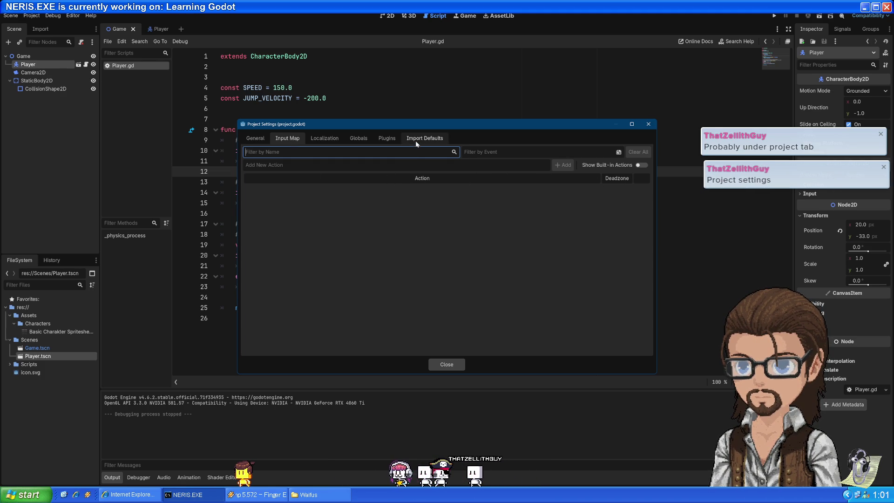
left_click(251, 140)
scroll(281, 226, "down", 1)
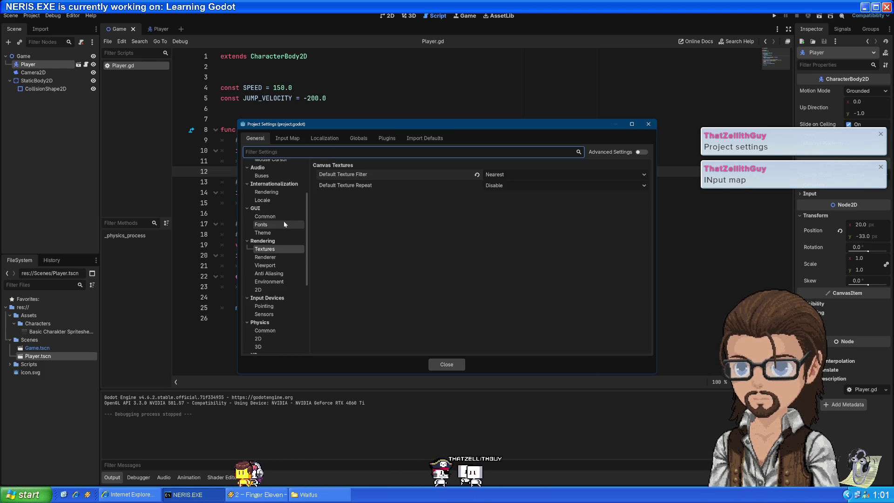
scroll(286, 226, "down", 1)
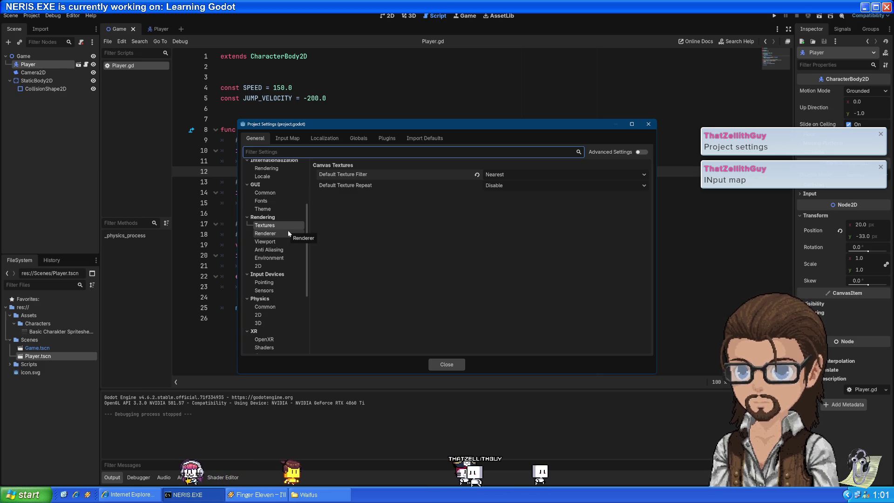
scroll(288, 233, "down", 2)
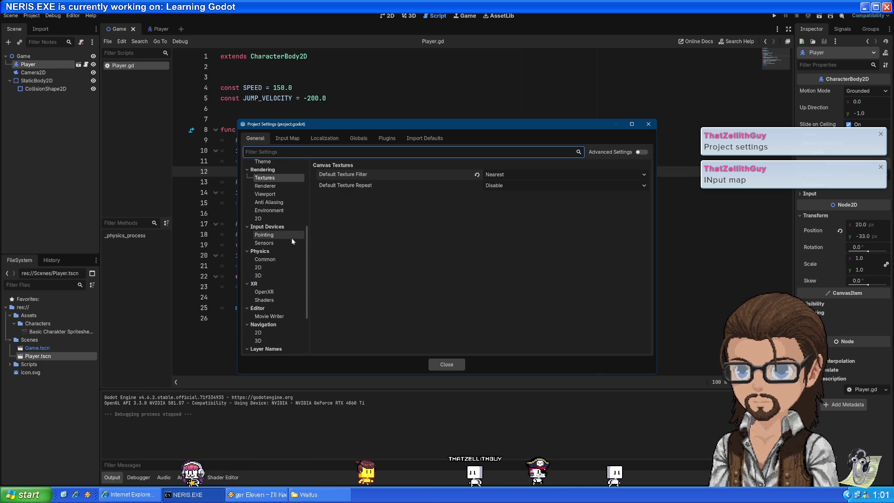
left_click(289, 236)
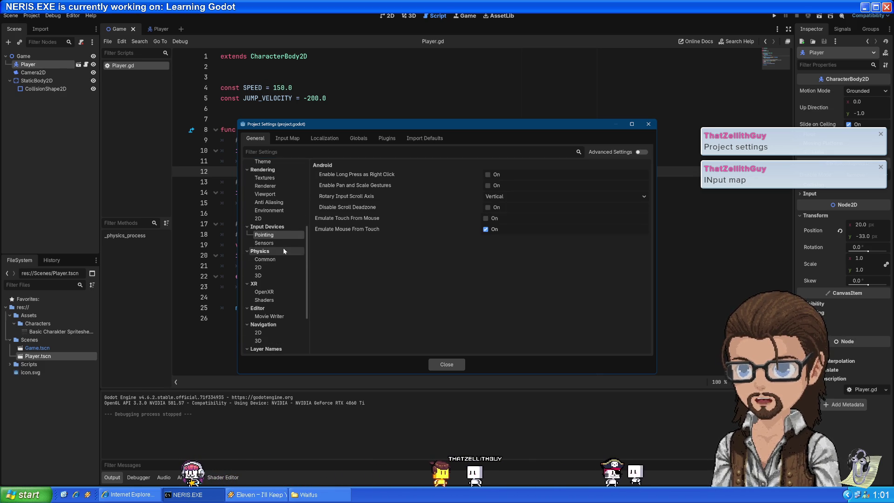
left_click(280, 244)
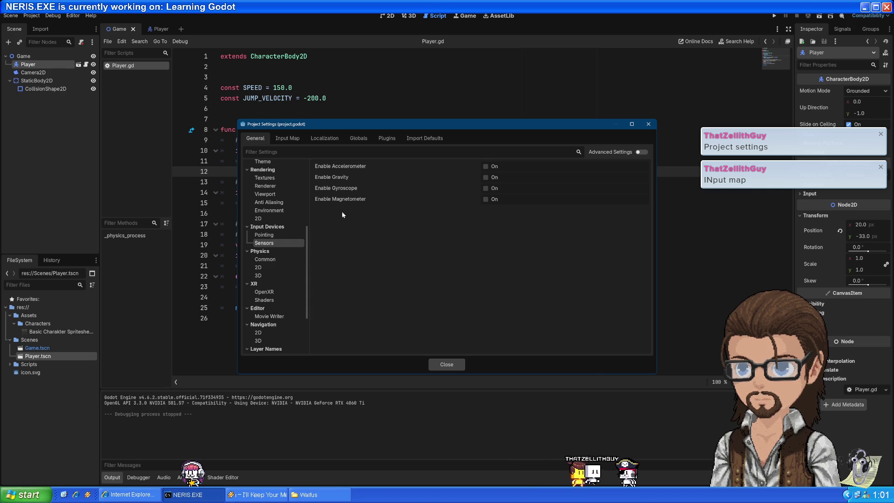
left_click(279, 236)
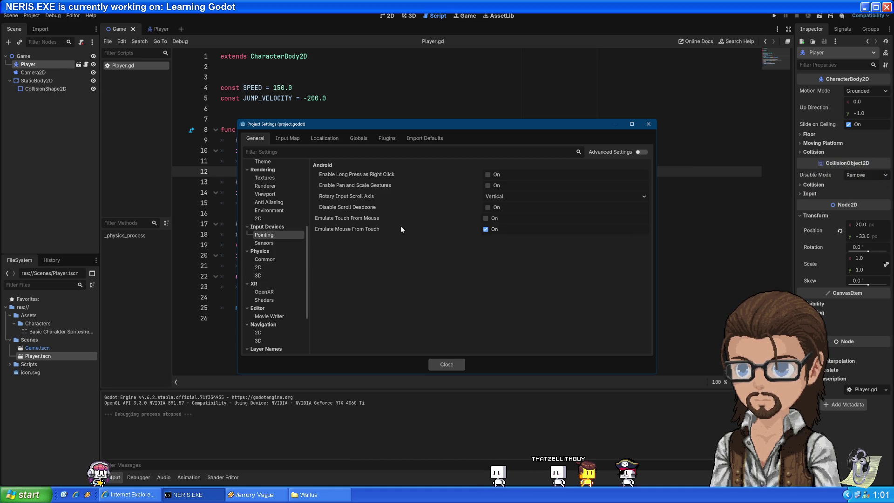
scroll(280, 296, "down", 3)
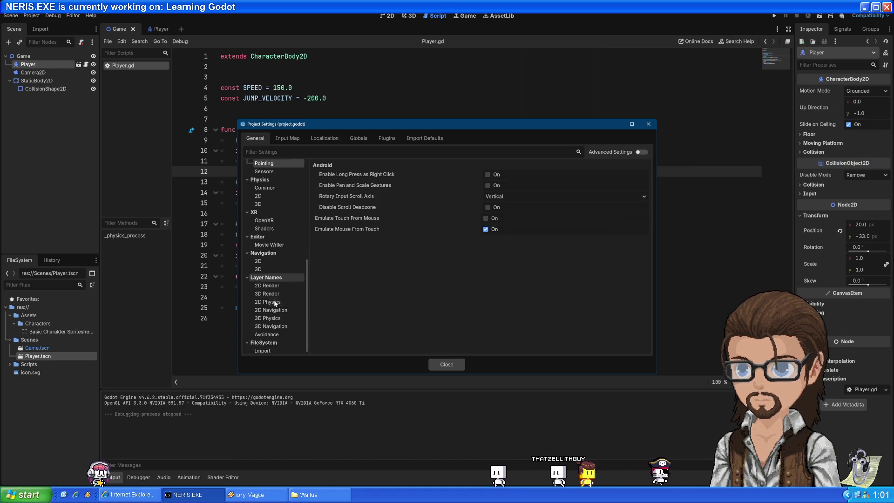
left_click(290, 139)
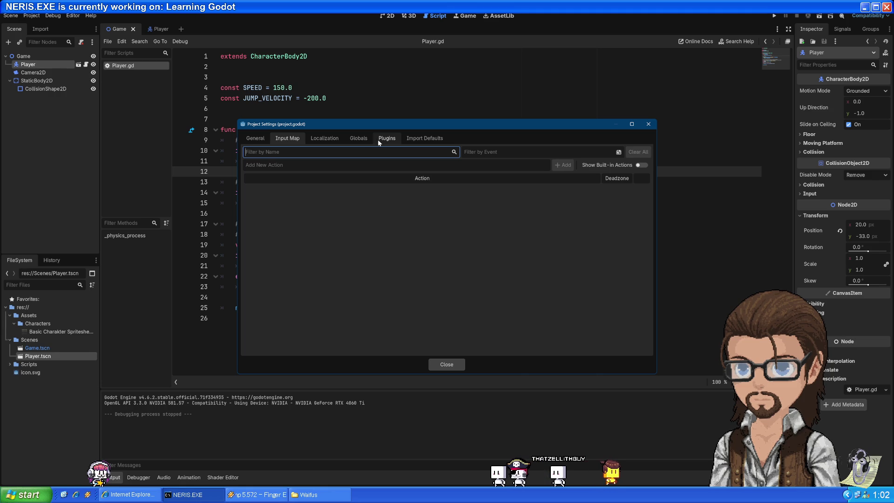
Step: Show the built-in actions in the Input Map, clearing the stray ui_accept action name
left_click_drag(400, 127, 650, 85)
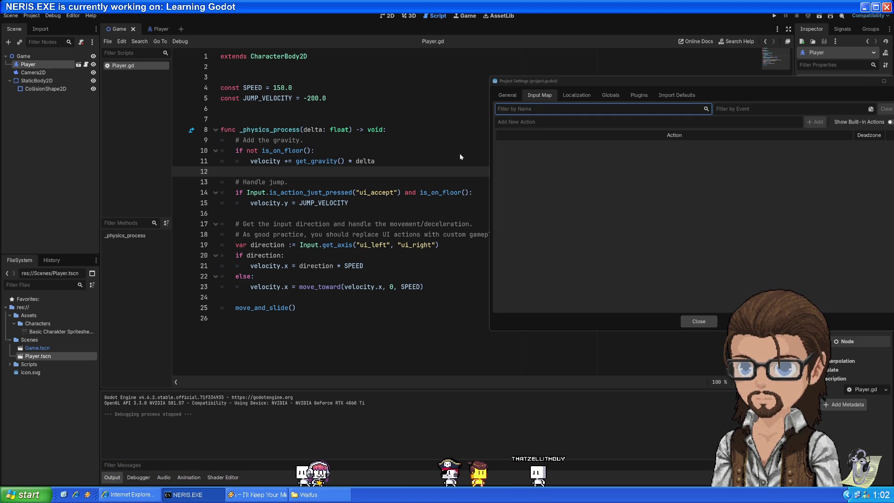
left_click_drag(539, 84, 321, 101)
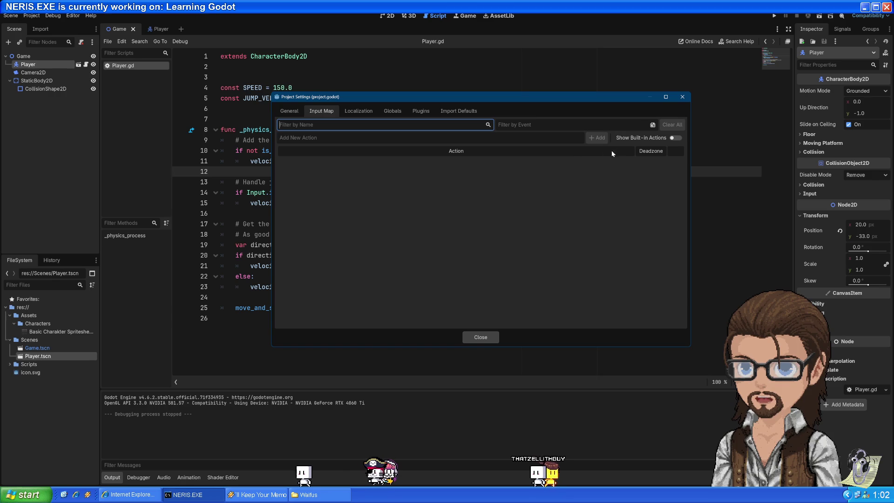
left_click(674, 138)
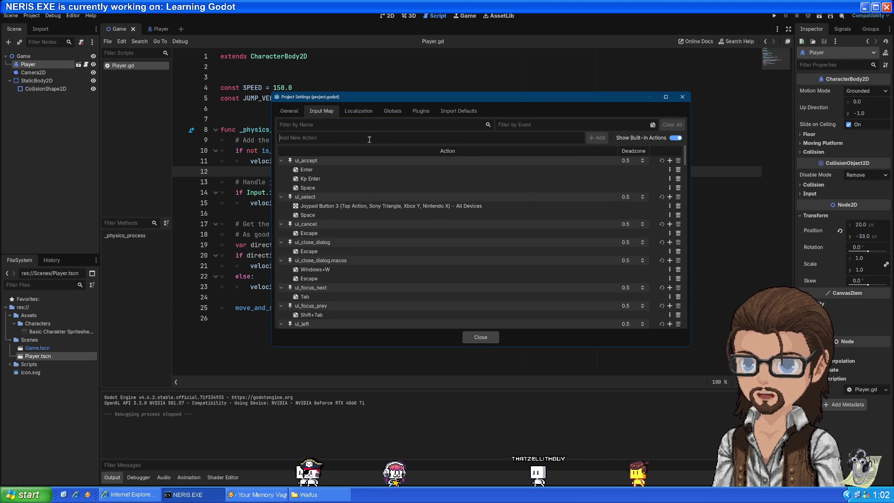
mouse_move(392, 101)
left_mouse_down()
mouse_move(387, 247)
mouse_move(414, 237)
left_mouse_up()
type("ui_accept")
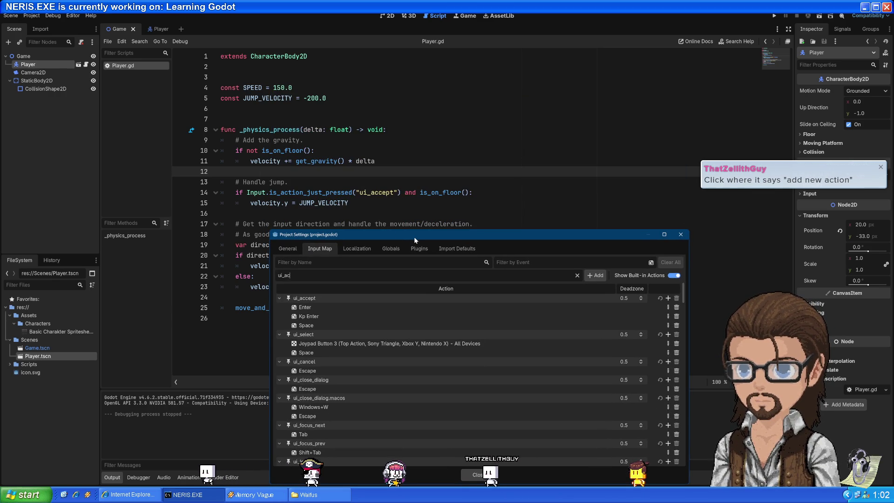
key("ctrl+a")
key("BackSpace")
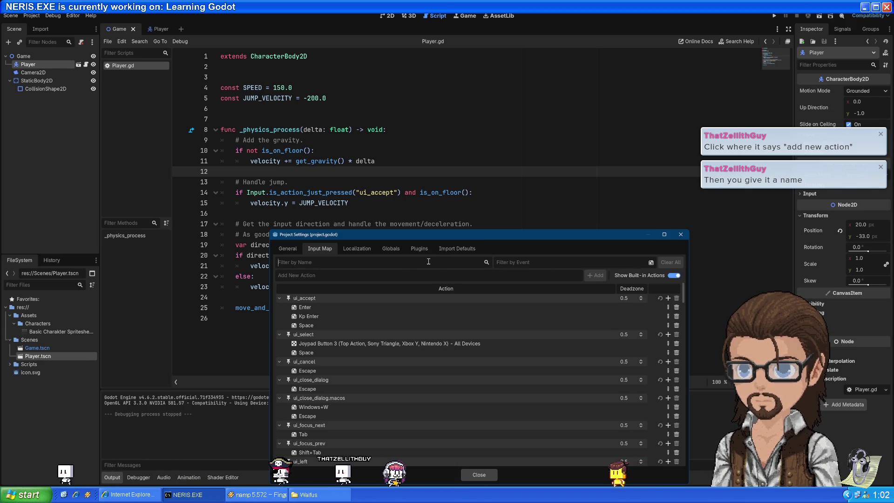
Step: Filter actions to ui_accept, inspect its Kp Enter binding unchanged, then briefly run and close the game
left_click(411, 262)
type("ui_accept")
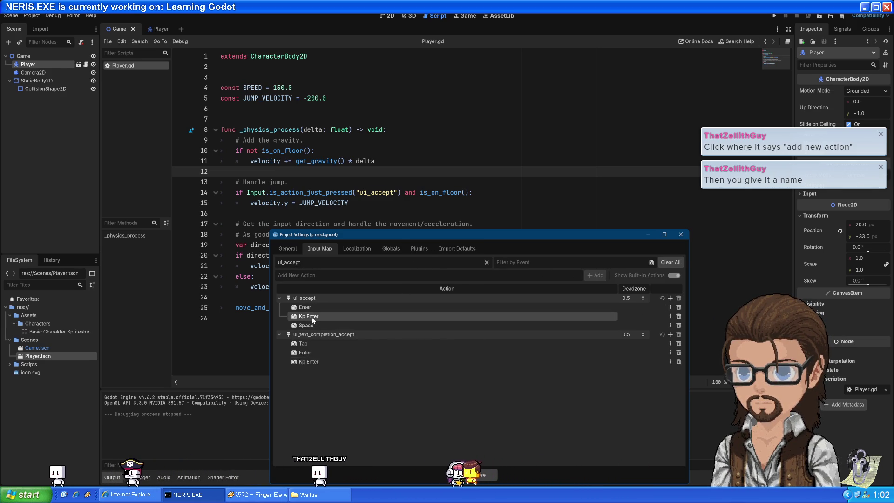
left_click(313, 317)
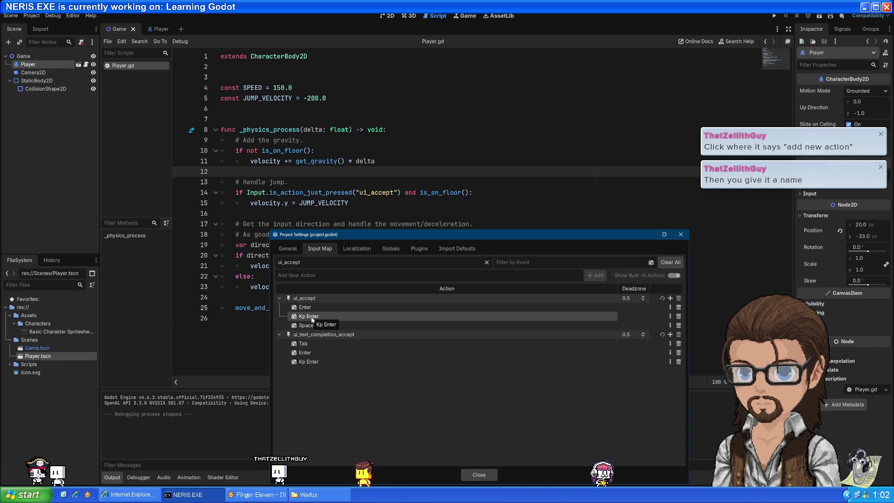
double_click(313, 319)
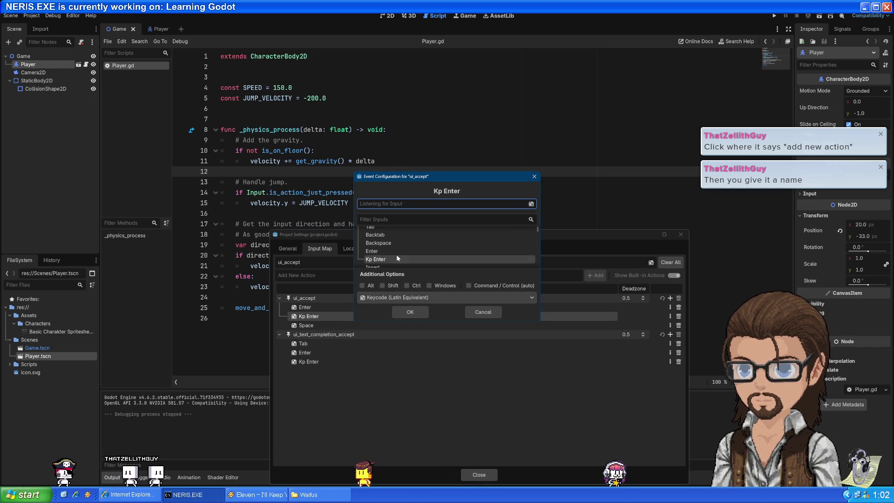
scroll(395, 255, "up", 2)
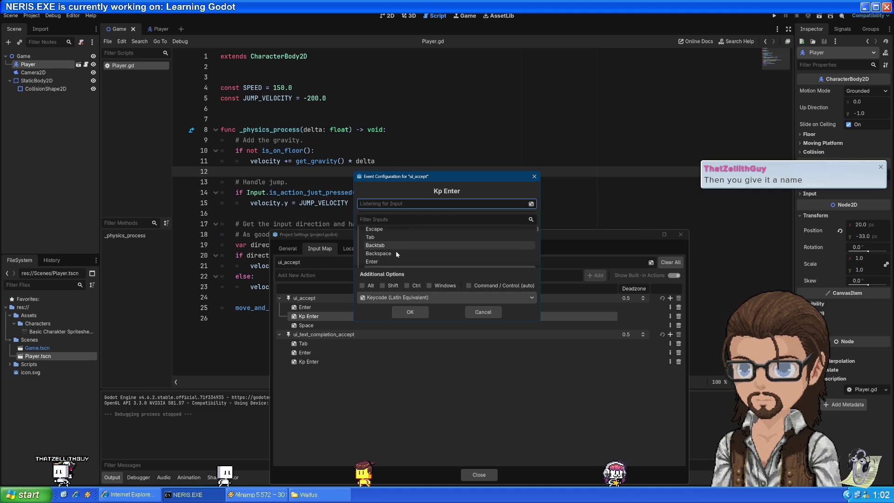
scroll(395, 251, "down", 2)
left_click(475, 313)
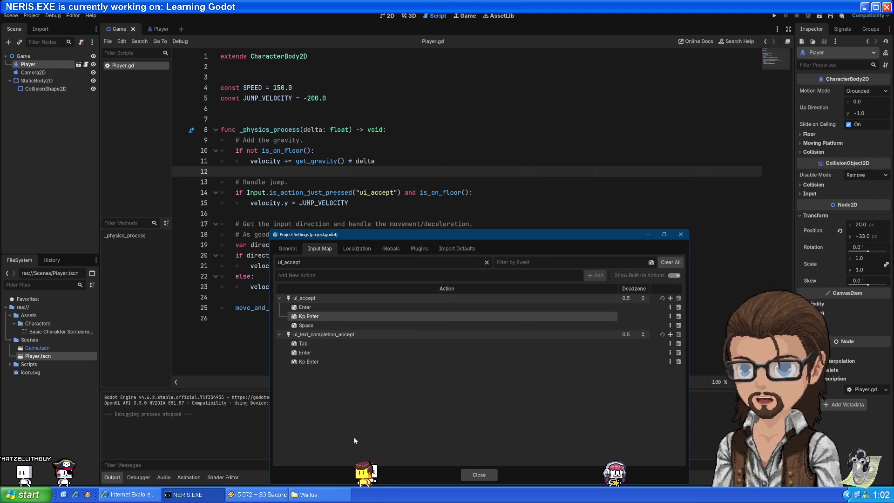
left_click(774, 18)
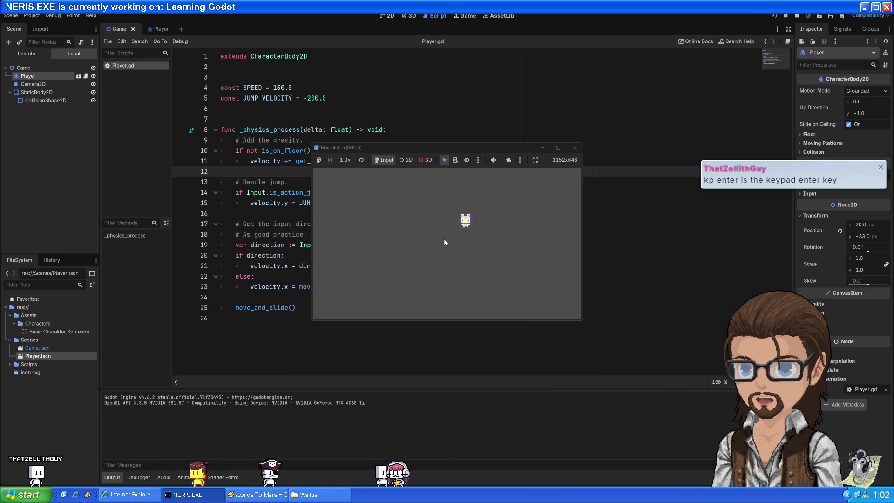
left_click(574, 147)
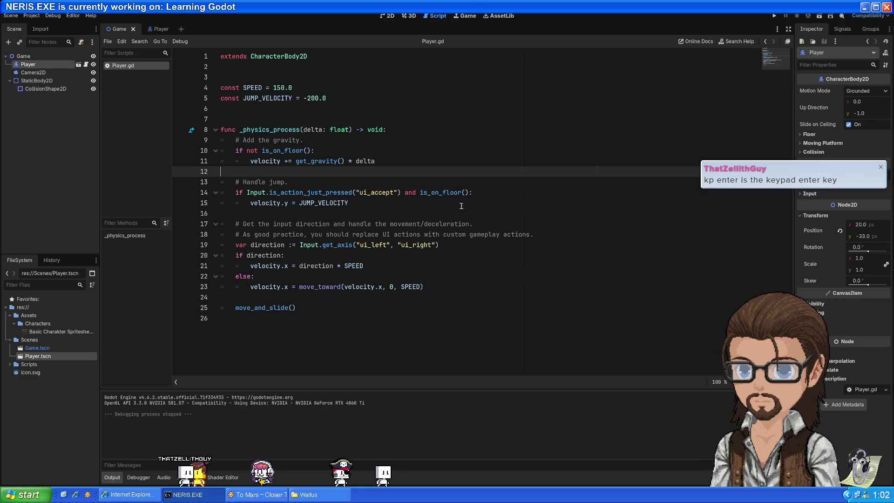
Step: Reopen Project Settings, add Joypad Button 0 as an extra ui_accept event, and close the dialog
left_click(31, 15)
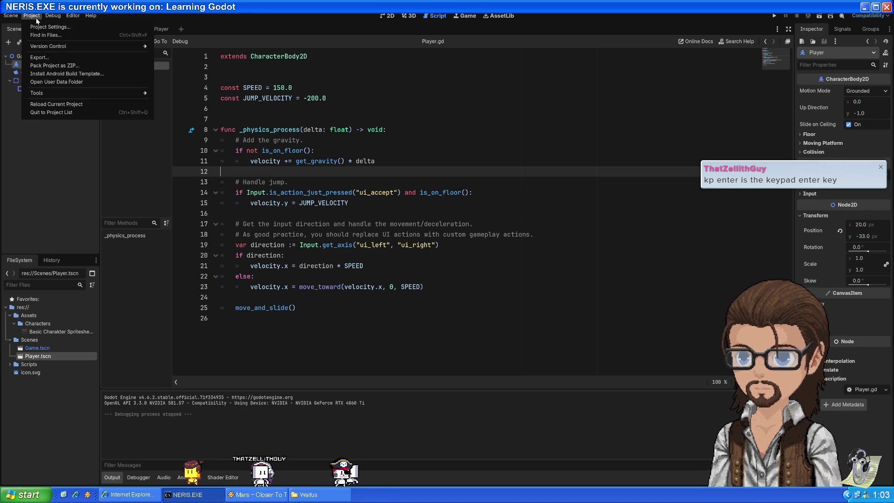
left_click(44, 21)
mouse_move(396, 239)
left_mouse_down()
mouse_move(403, 135)
mouse_move(428, 209)
left_mouse_up()
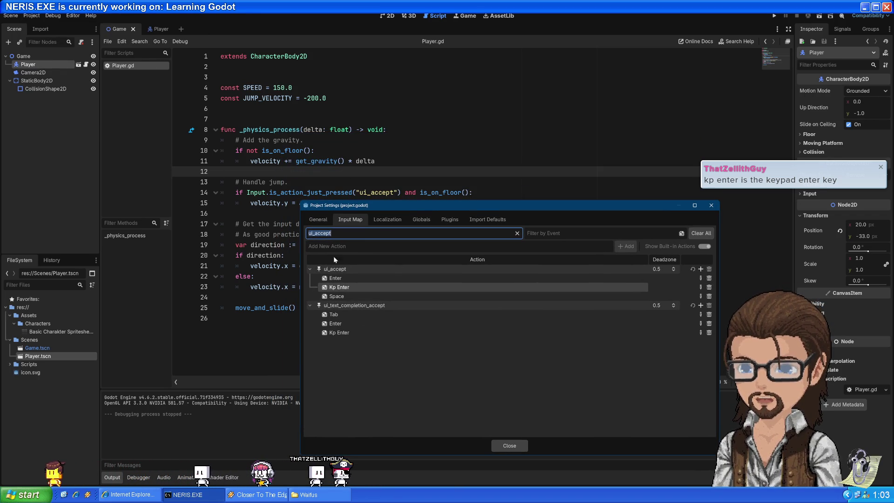
left_click(345, 296)
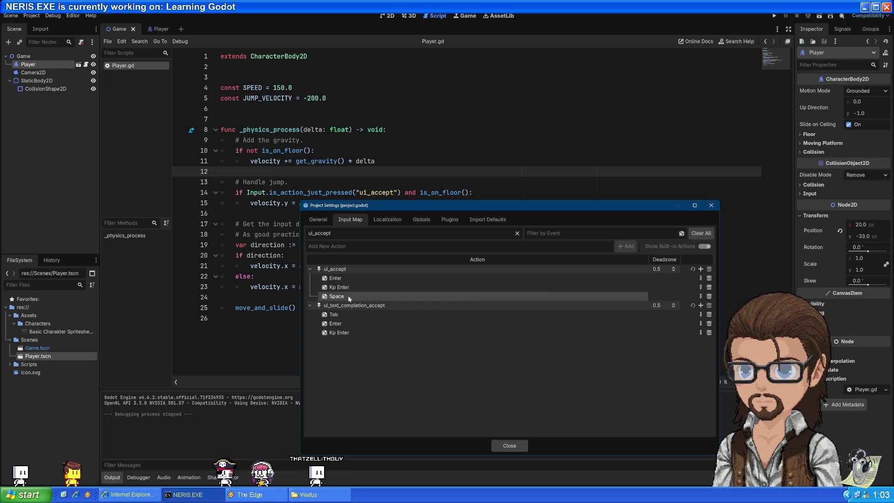
left_click(535, 271)
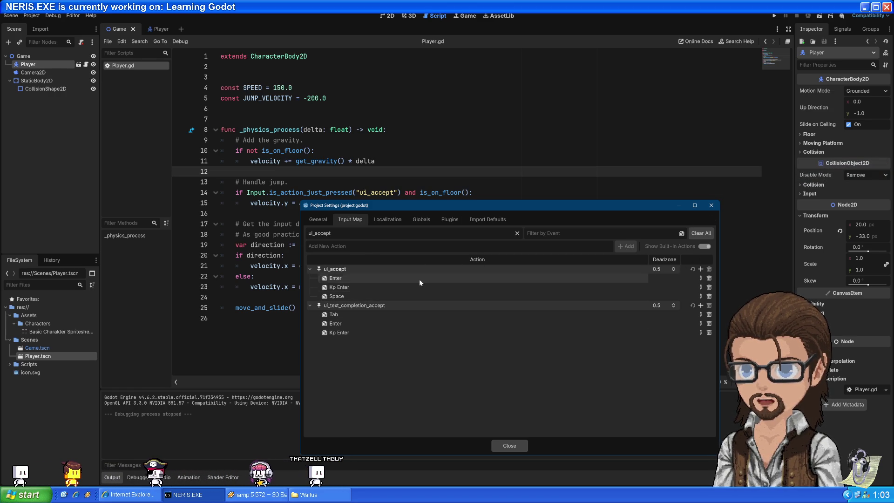
left_click(701, 269)
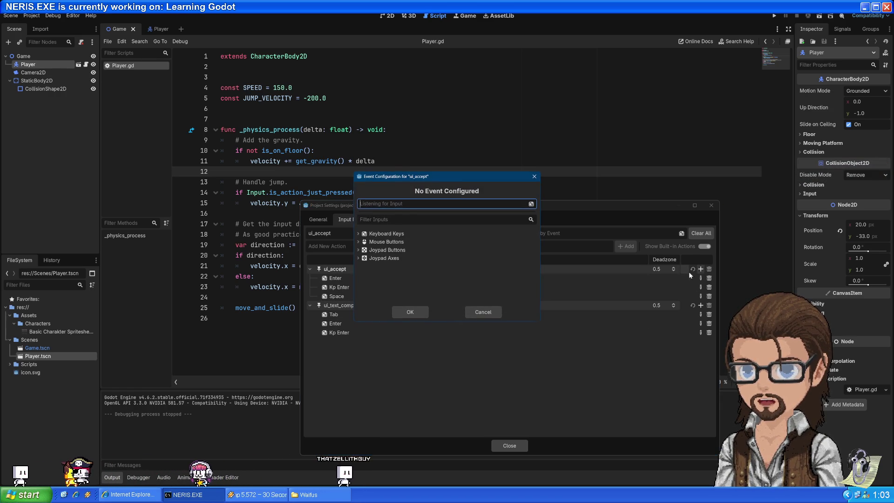
left_click(399, 250)
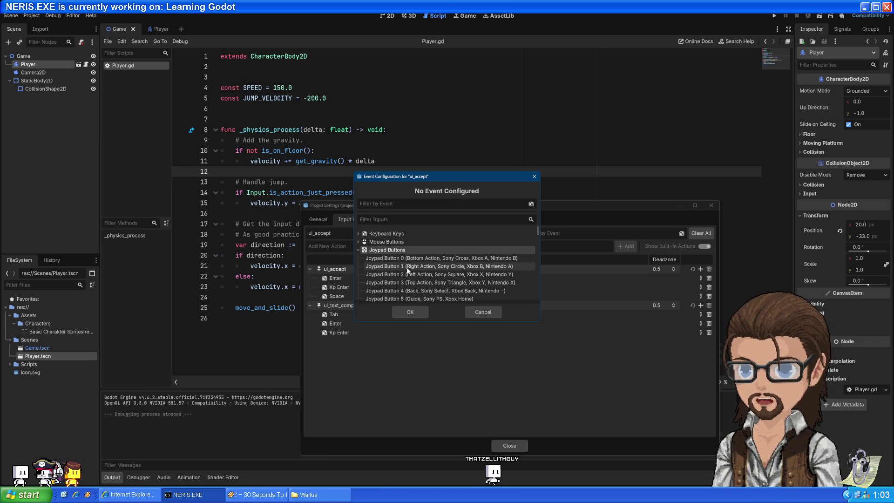
left_click(434, 258)
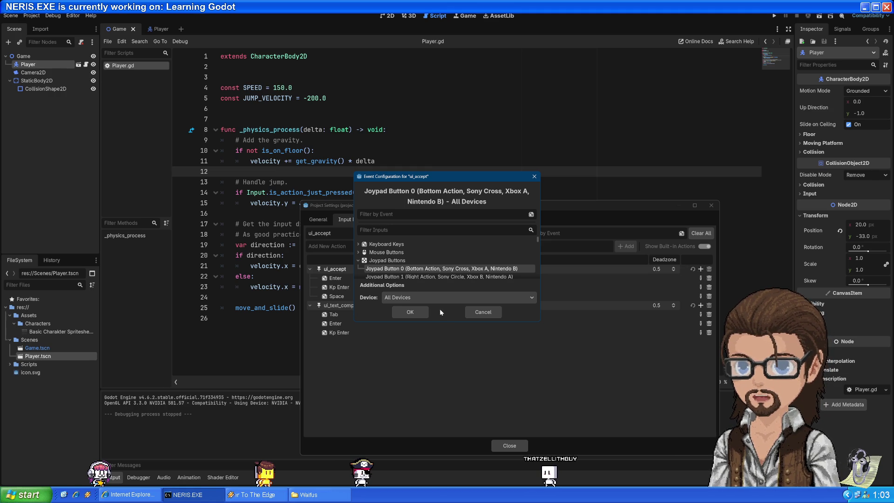
left_click(414, 311)
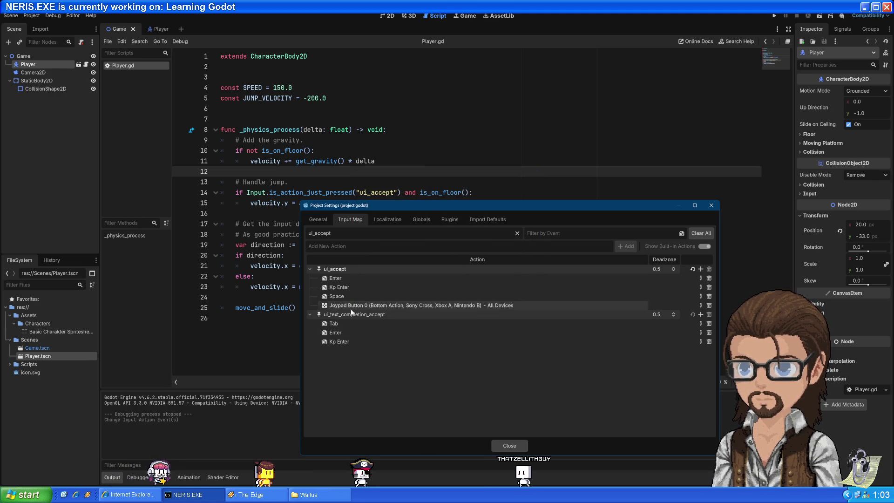
left_click(509, 446)
Step: Run the game and test walking left and right and jumping with Space
left_click(775, 15)
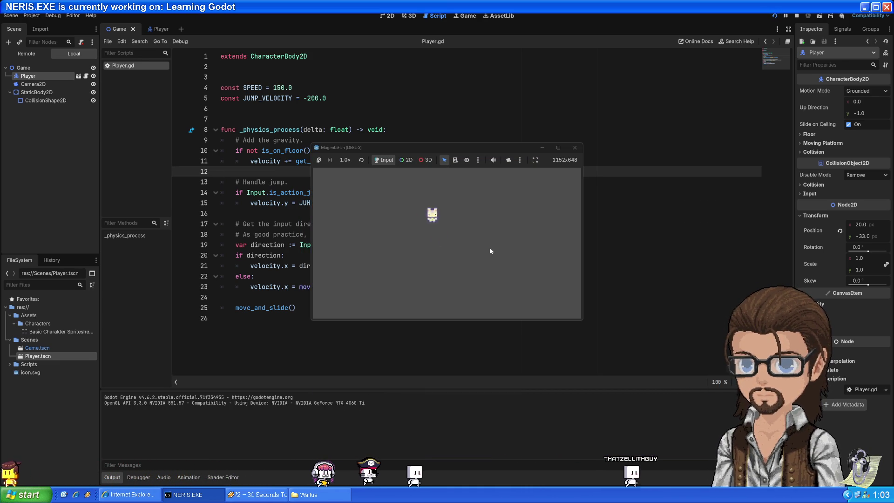
key("Right")
key("Left")
key("Right")
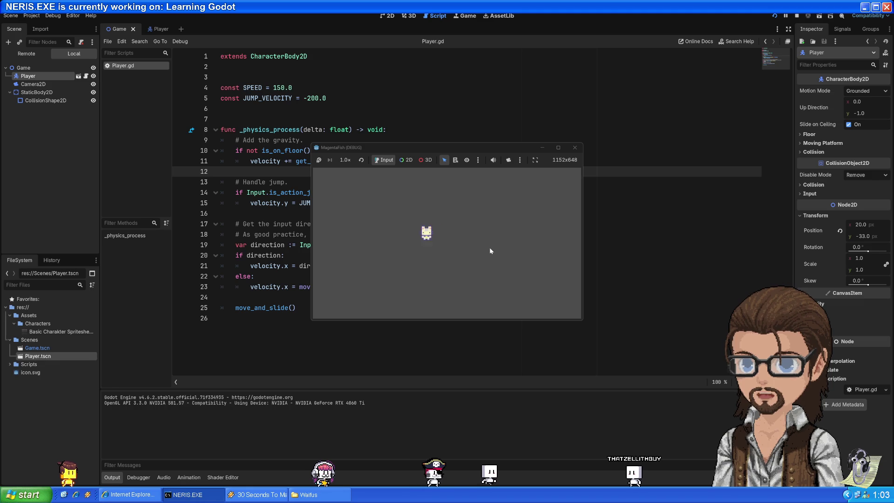
key("Left")
key("space")
key("Right")
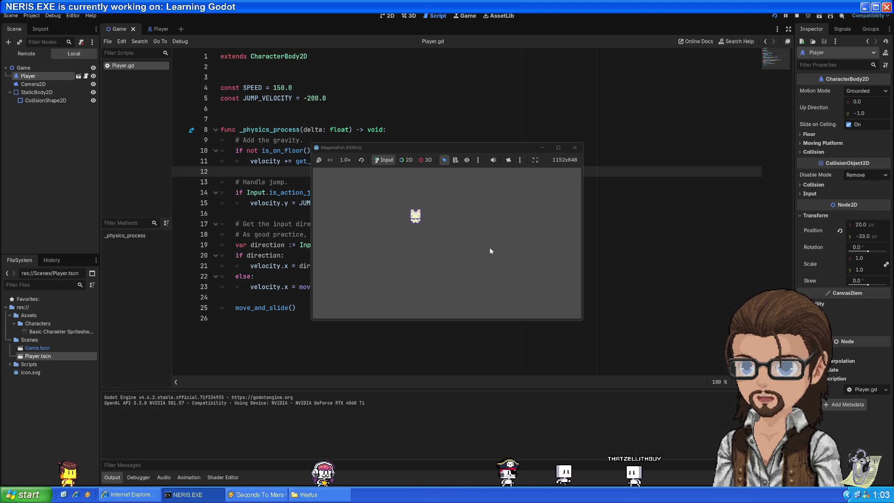
key("Left")
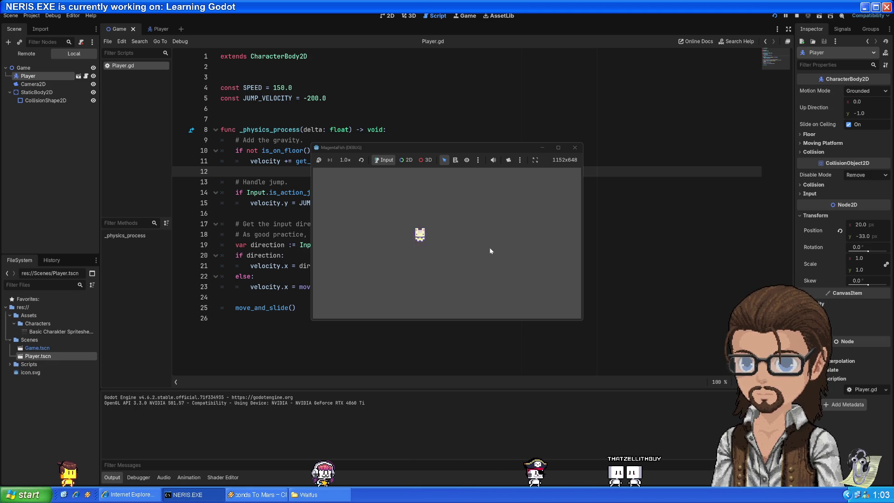
key("space")
key("space")
key("Right")
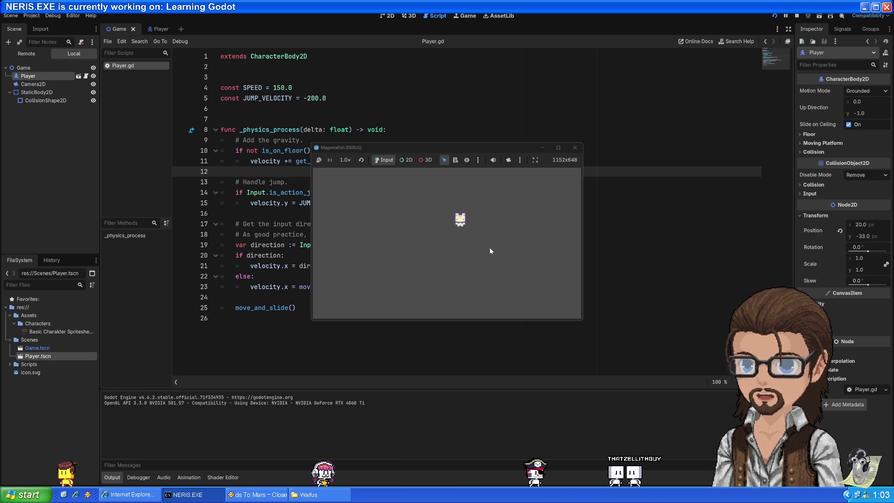
key("Left")
key("Right")
key("Left")
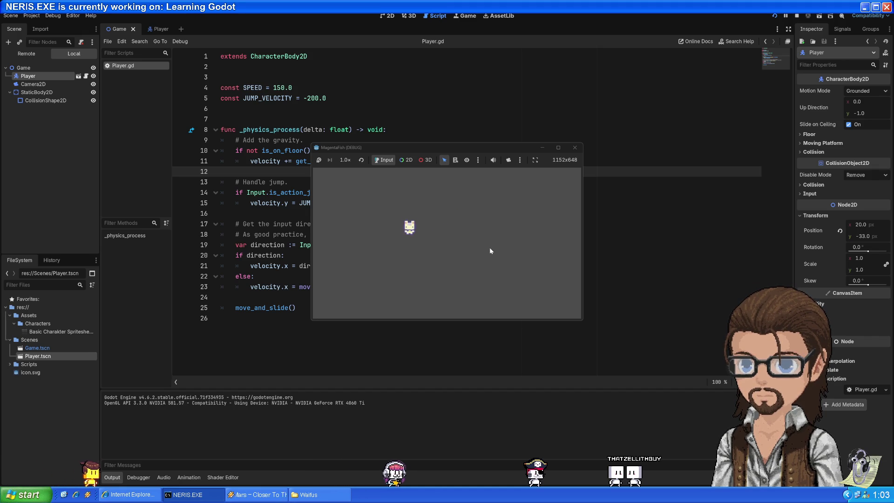
key("space")
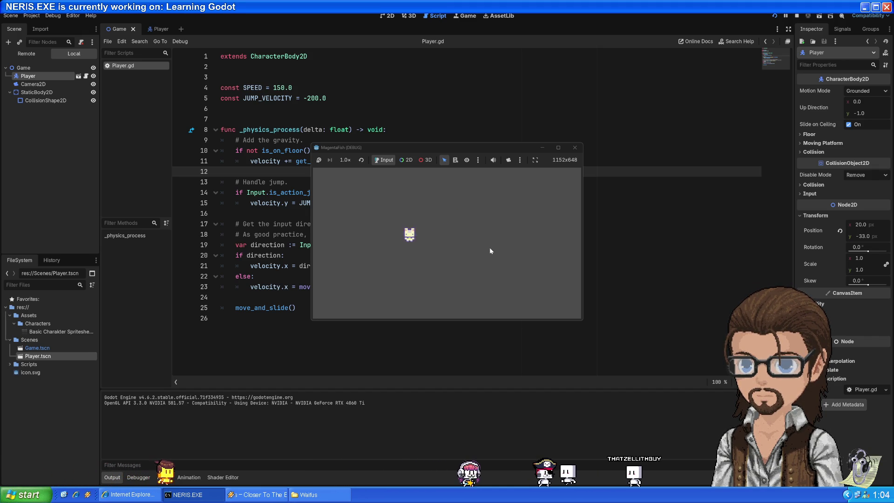
key("space")
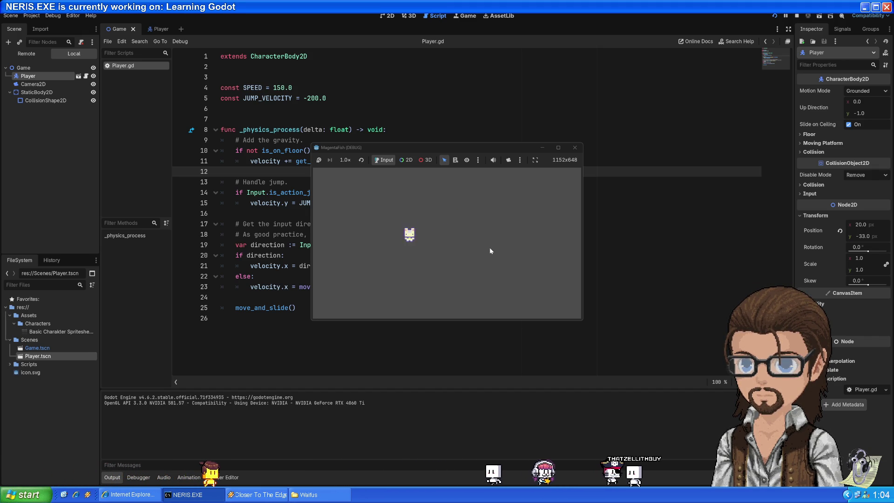
key("Right")
key("space")
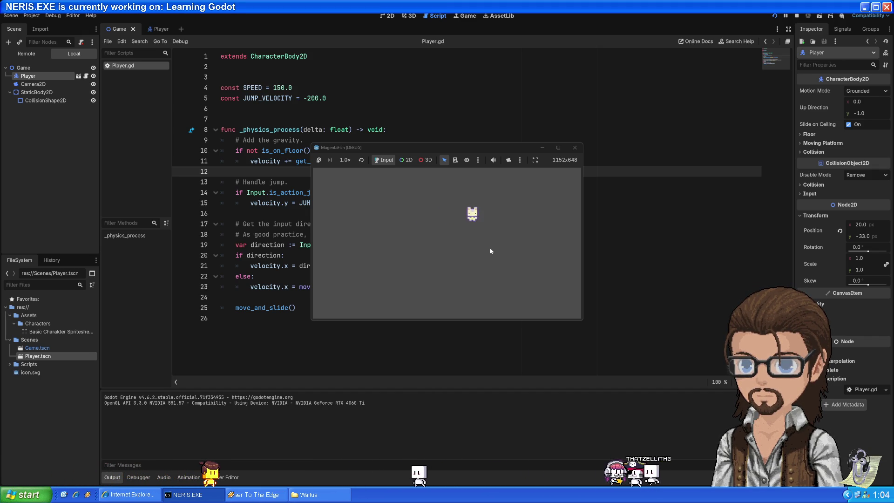
key("Left")
key("Right")
key("space")
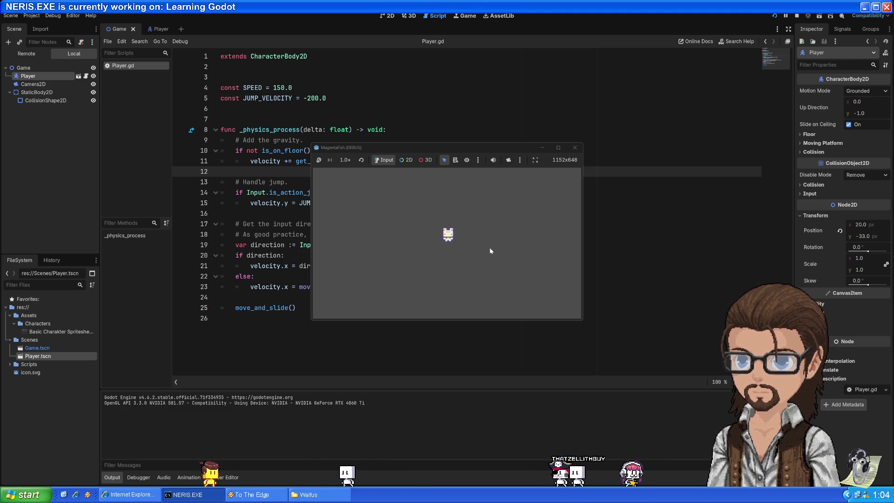
key("Left")
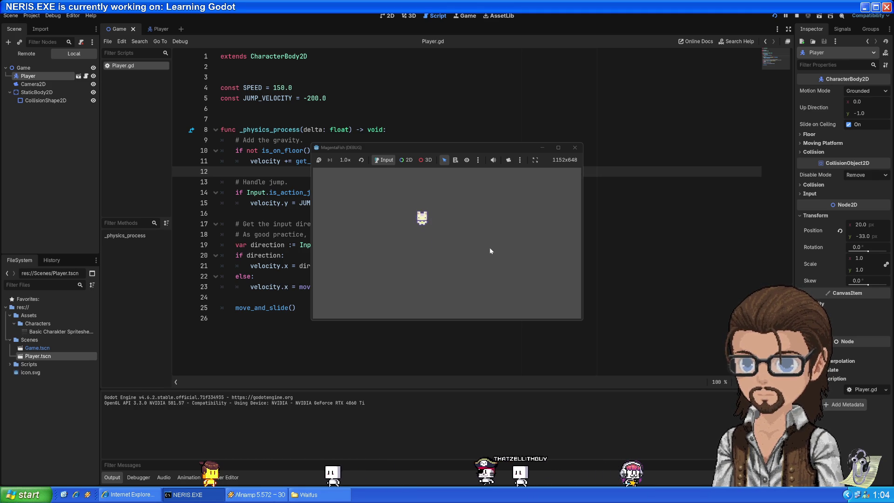
Step: Try the game view scale at 2.0×, then return it to 1.0×
left_click_drag(418, 143, 325, 71)
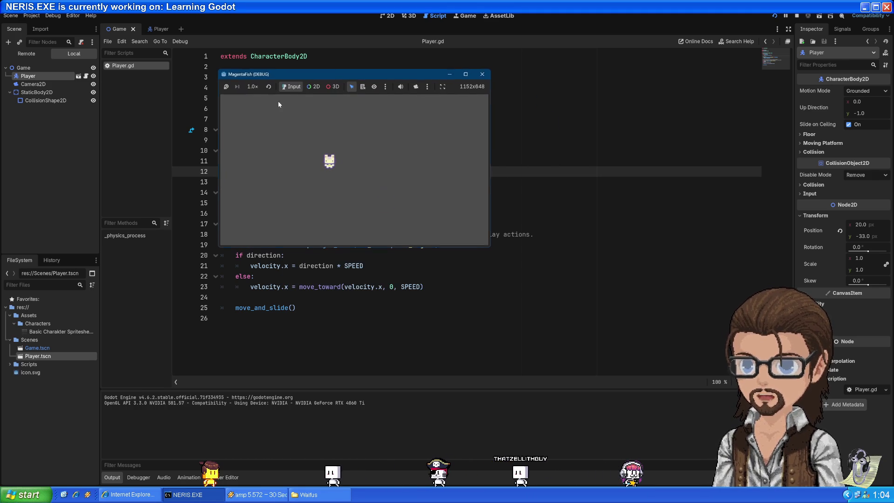
left_click(249, 88)
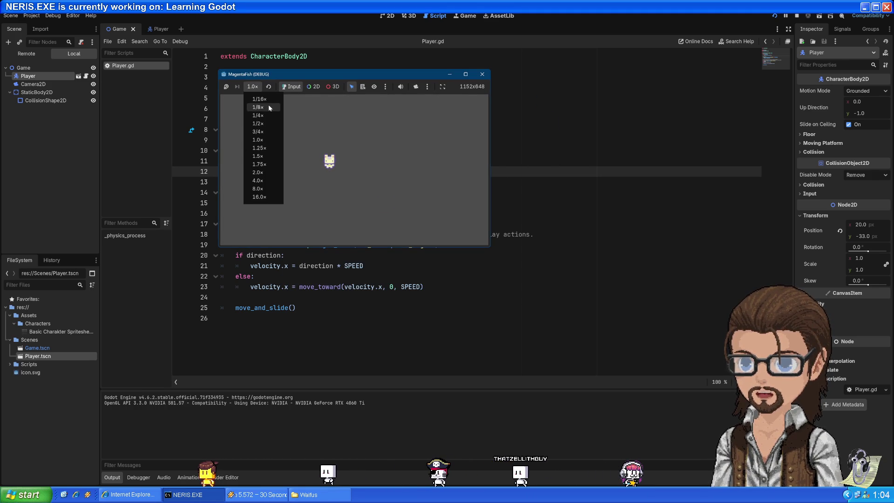
left_click(258, 172)
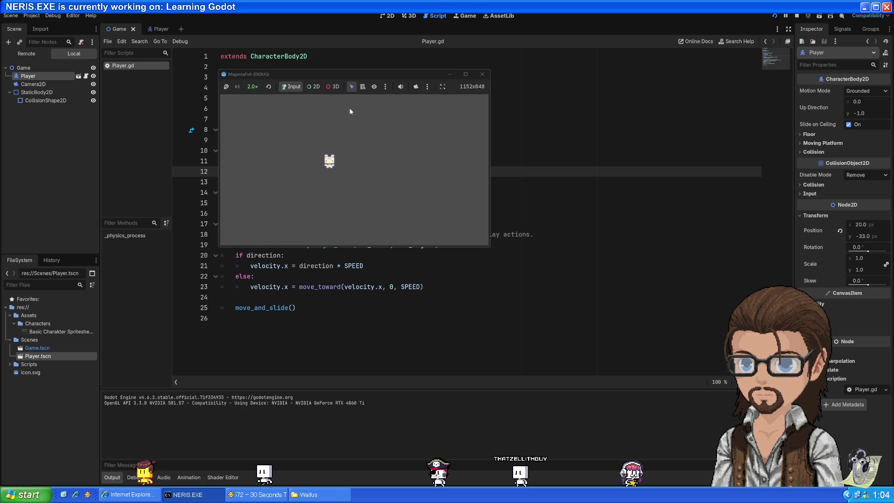
left_click(267, 87)
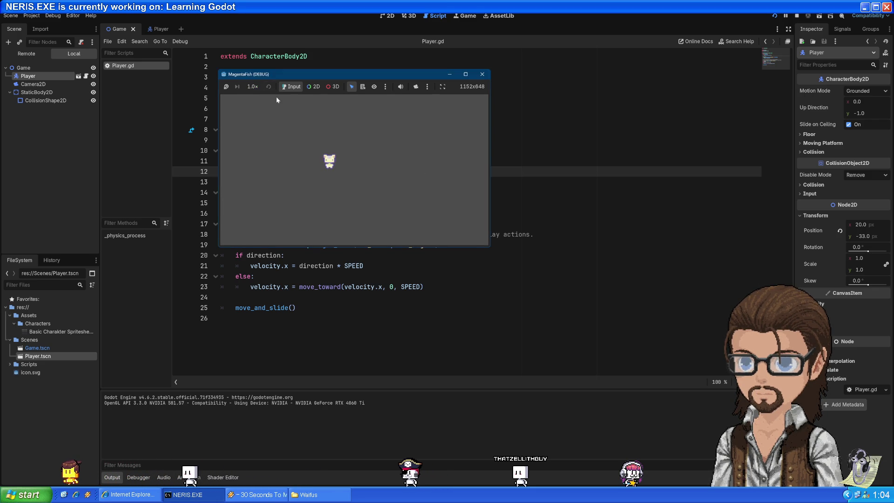
left_click(253, 86)
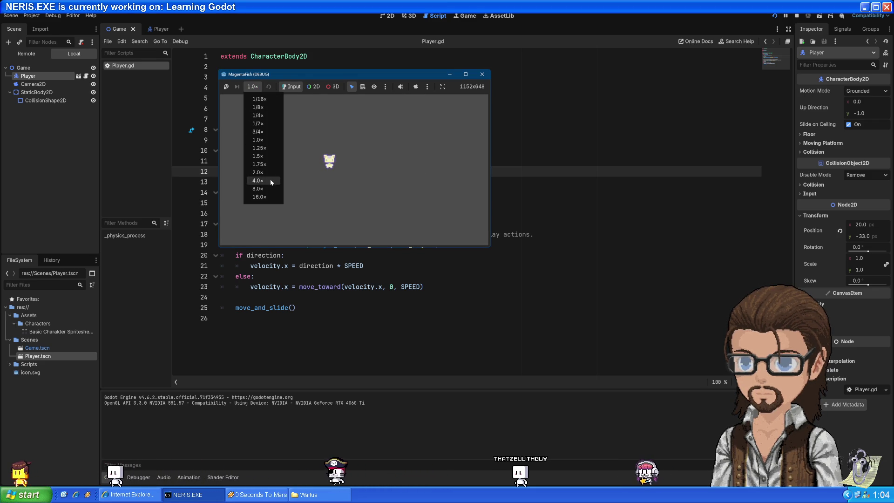
left_click(289, 63)
Step: Look over the game toolbar's node selection and embedded window sizing options without changes
left_click(463, 85)
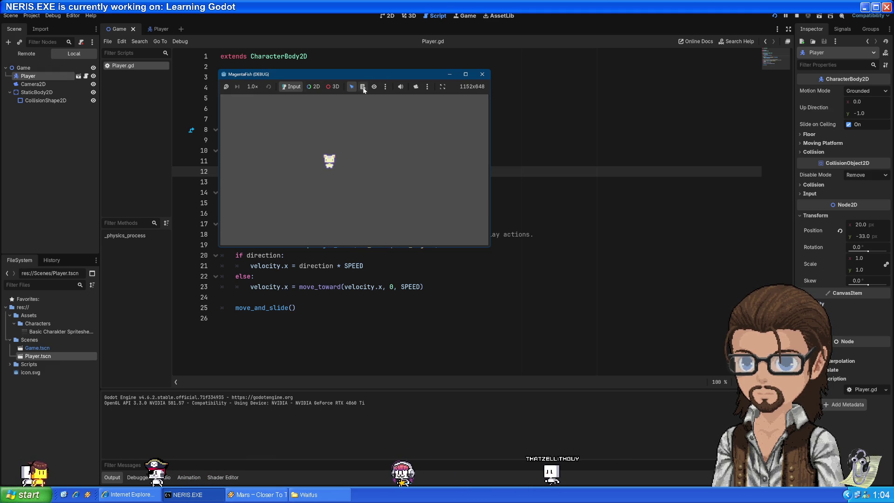
left_click(385, 86)
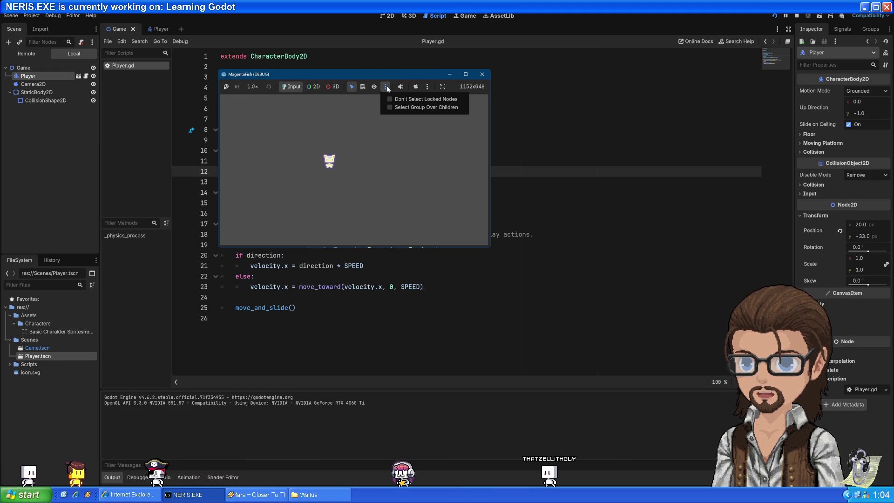
left_click(446, 86)
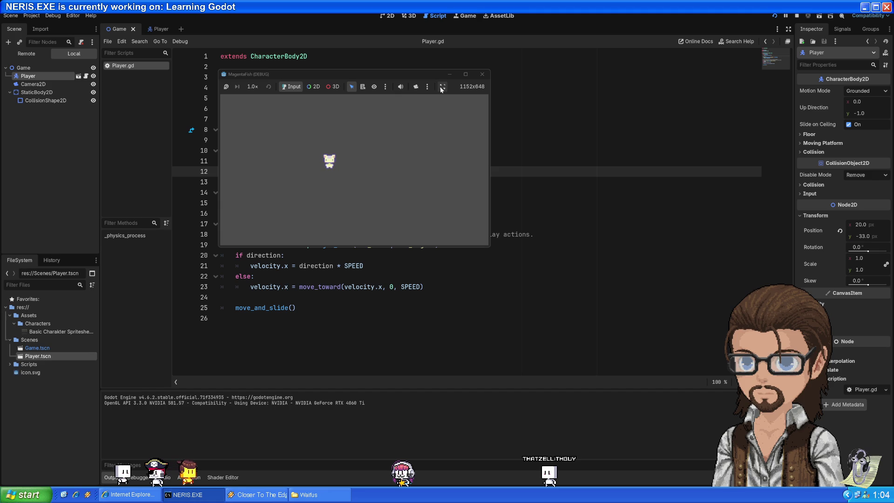
left_click(441, 88)
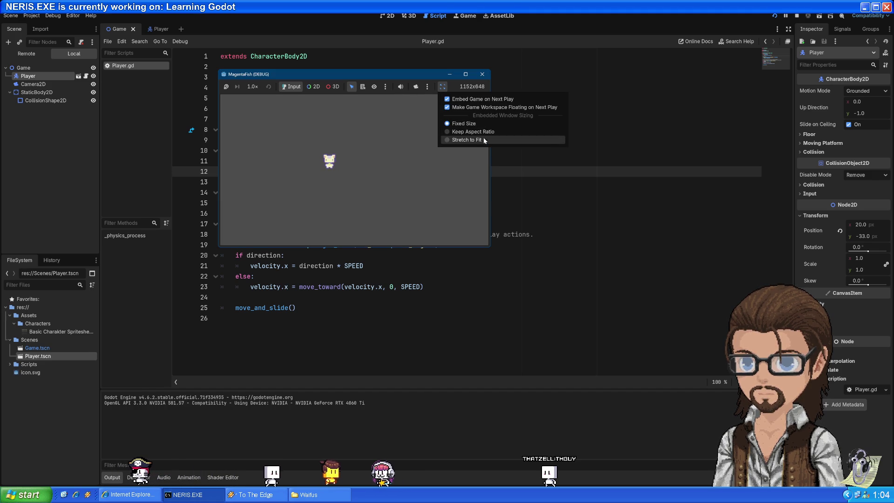
left_click(469, 84)
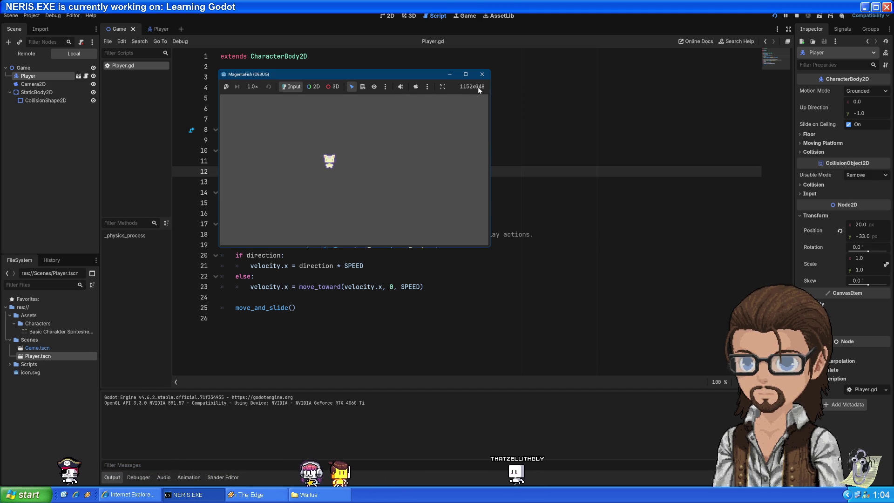
Step: Stop the game and open Project Settings at the Display > Window size and stretch settings
left_click(483, 75)
left_click(32, 15)
left_click(35, 26)
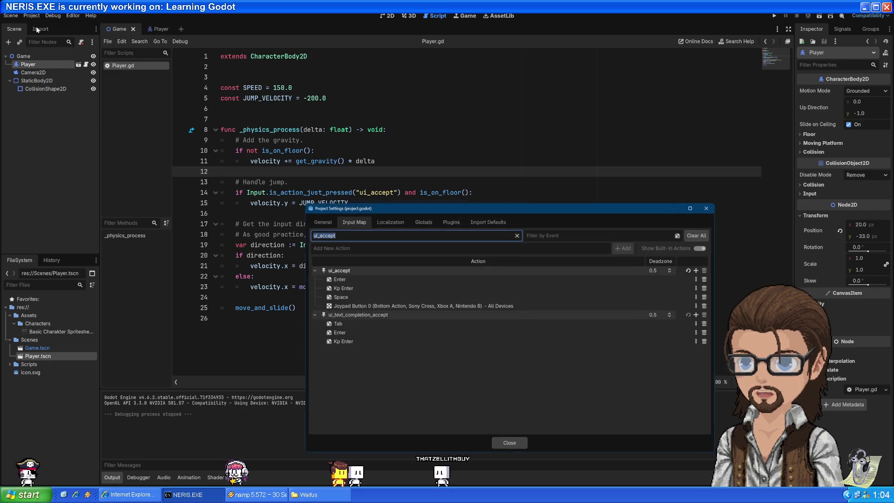
left_click(318, 220)
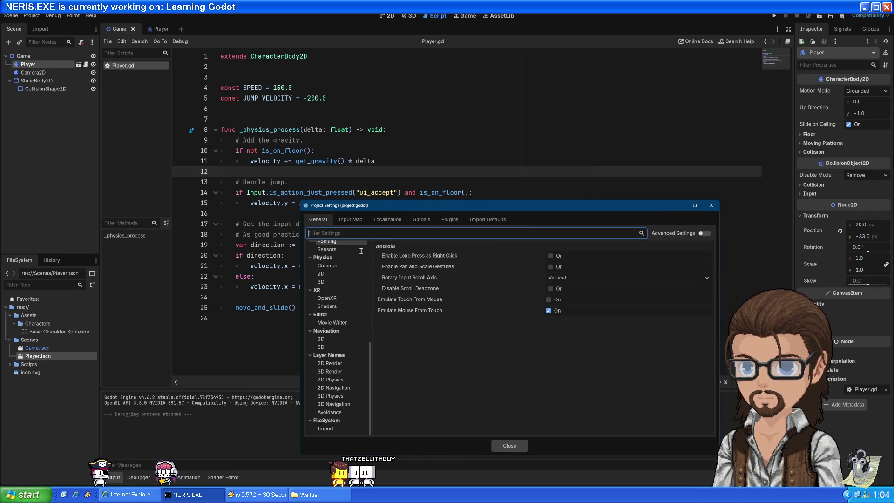
scroll(348, 275, "up", 10)
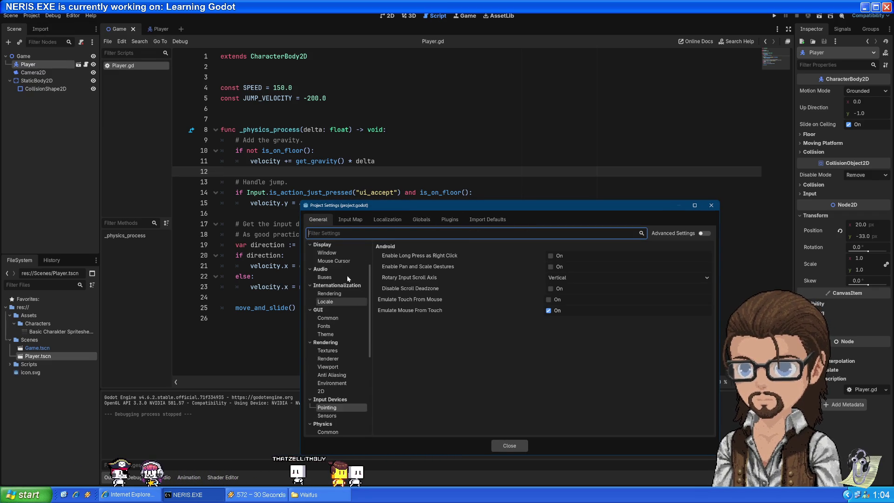
left_click(339, 295)
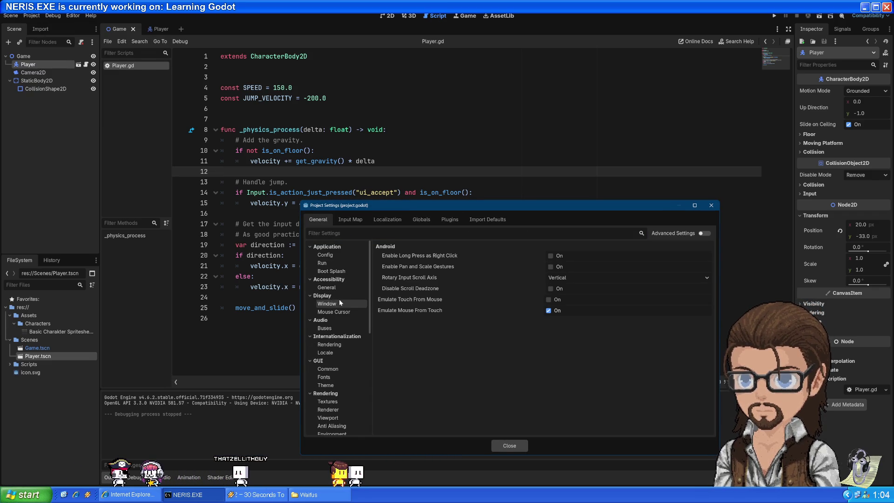
left_click(329, 304)
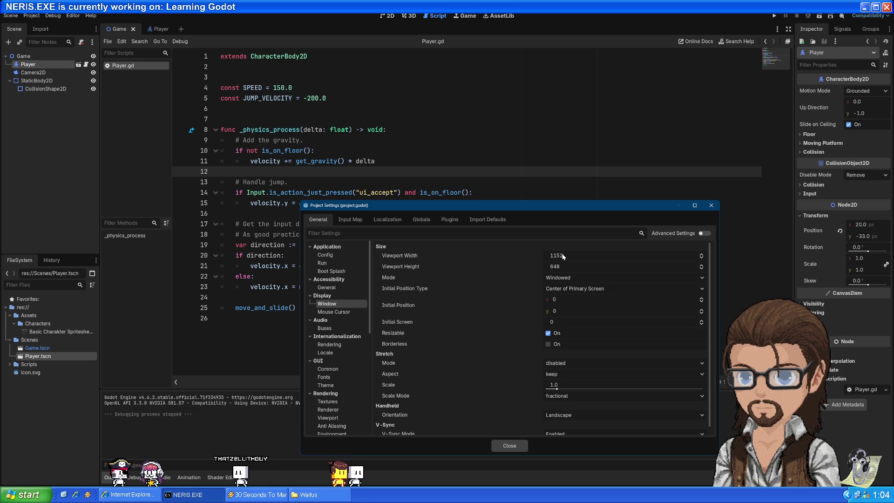
left_click_drag(563, 256, 558, 256)
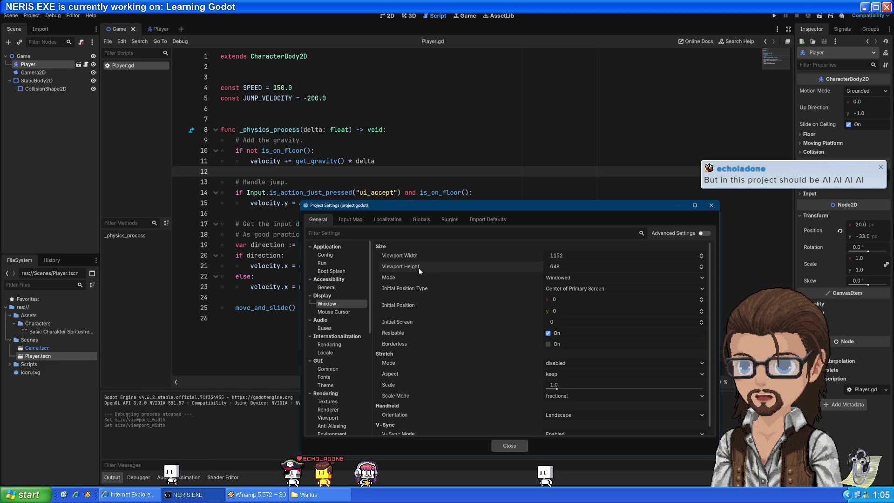
Step: Set the window Stretch Scale to 2.0 and close Project Settings
mouse_move(419, 269)
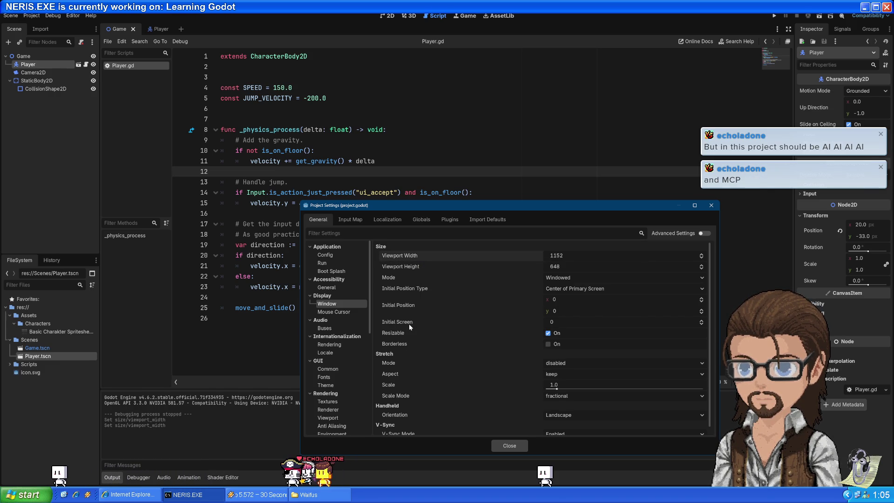
mouse_move(409, 323)
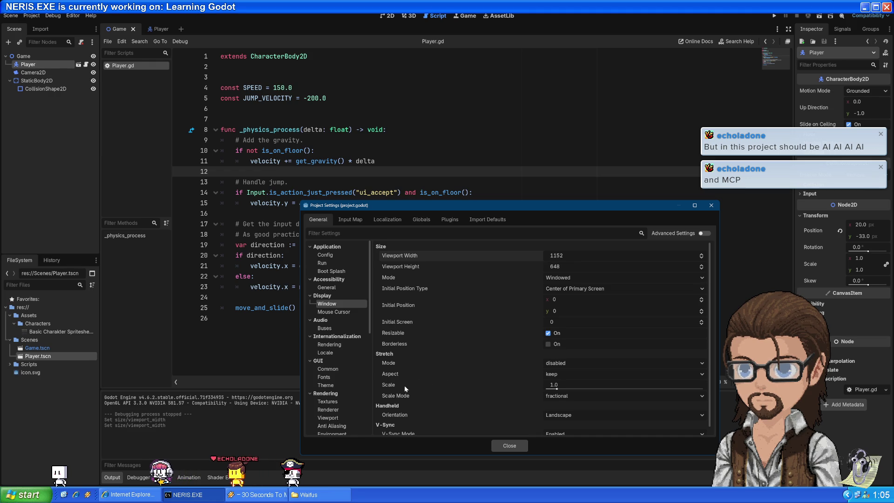
left_click(560, 388)
type("2")
key("Return")
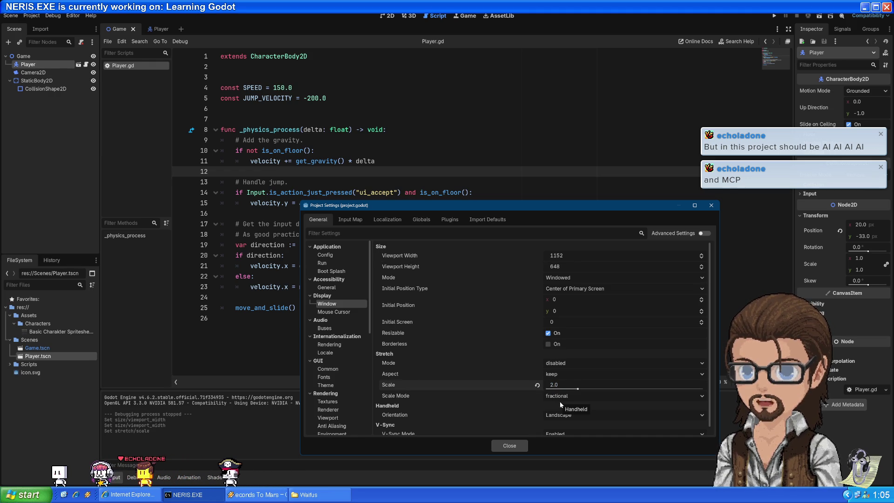
left_click(517, 445)
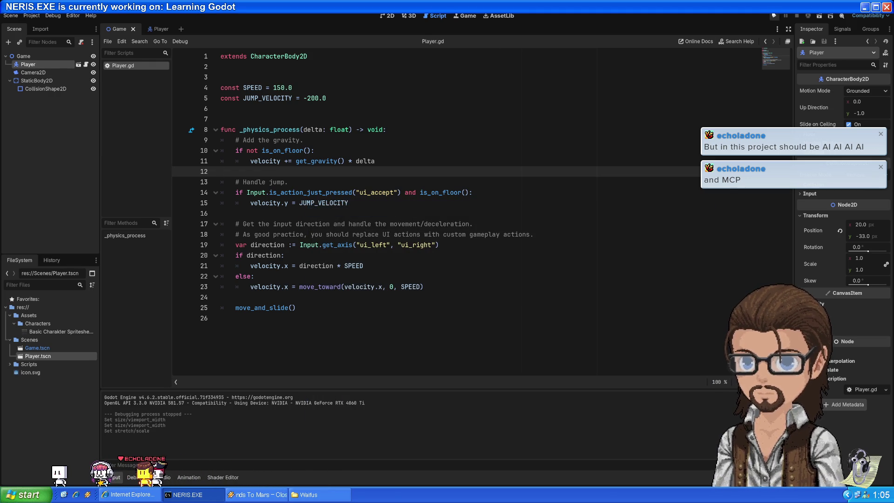
Step: Run the game and move the character left and right with jumps
left_click(775, 15)
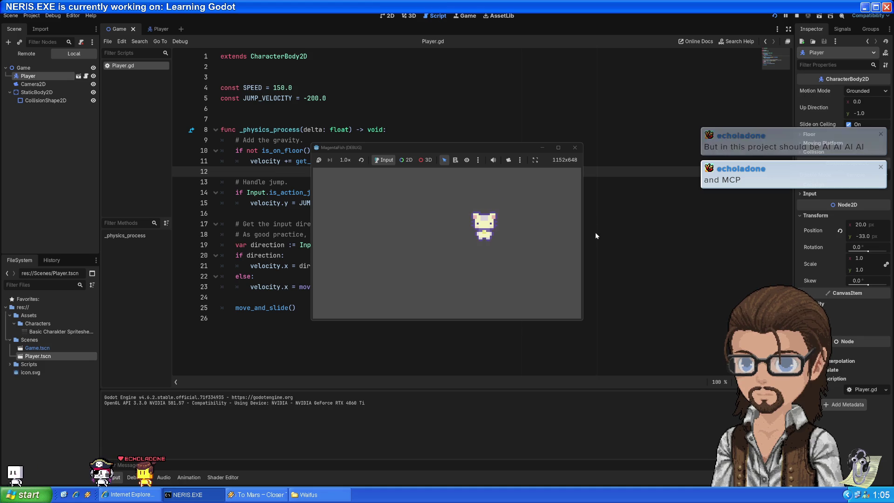
key("Left")
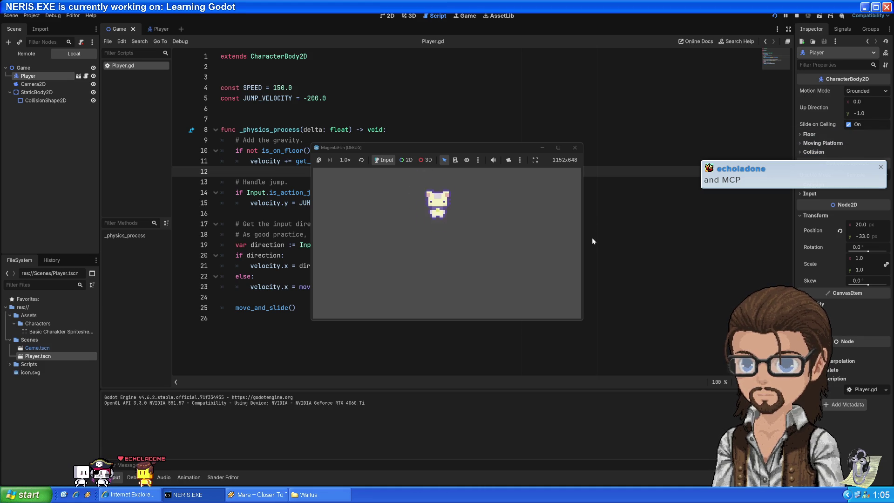
key("Right")
key("space")
key("Left")
key("space")
key("Right")
key("space")
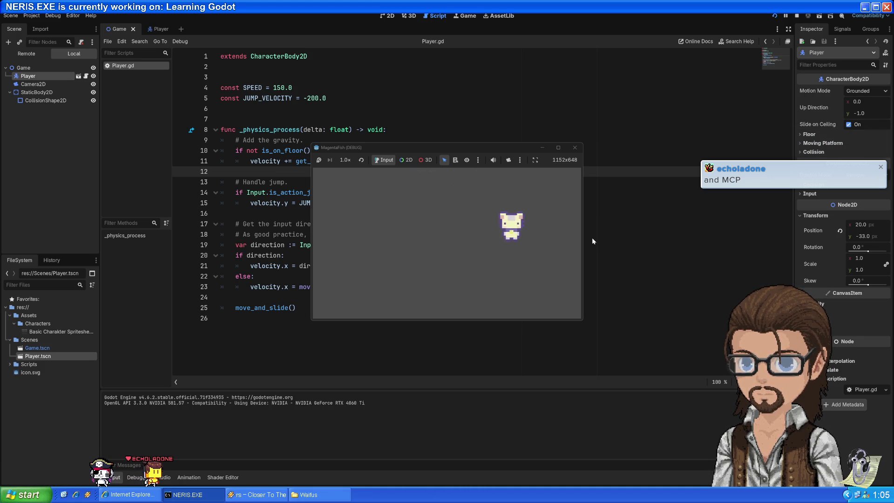
key("Left")
key("Right")
key("Left")
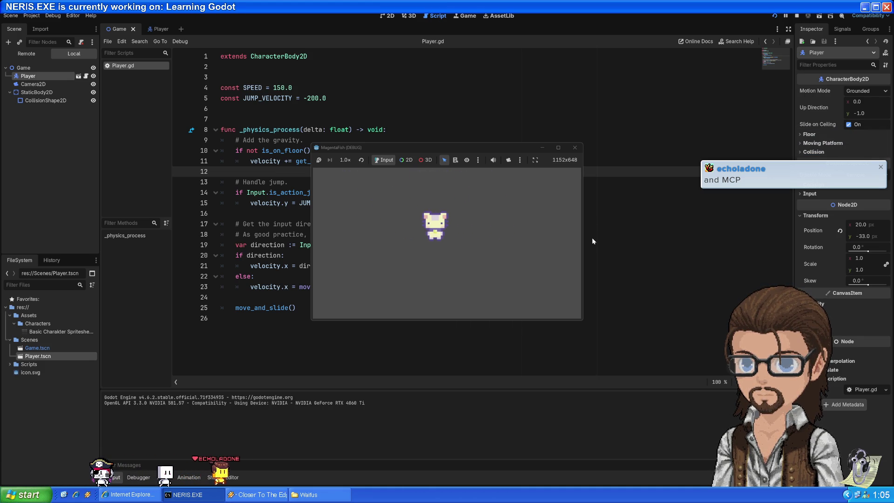
Step: Return focus to the editor and switch to the 2D scene view
key("F8")
left_click(584, 265)
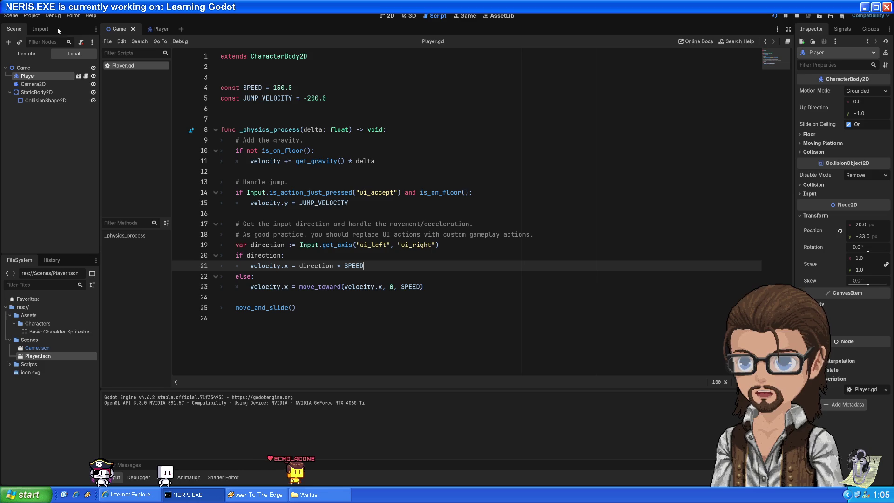
left_click(389, 17)
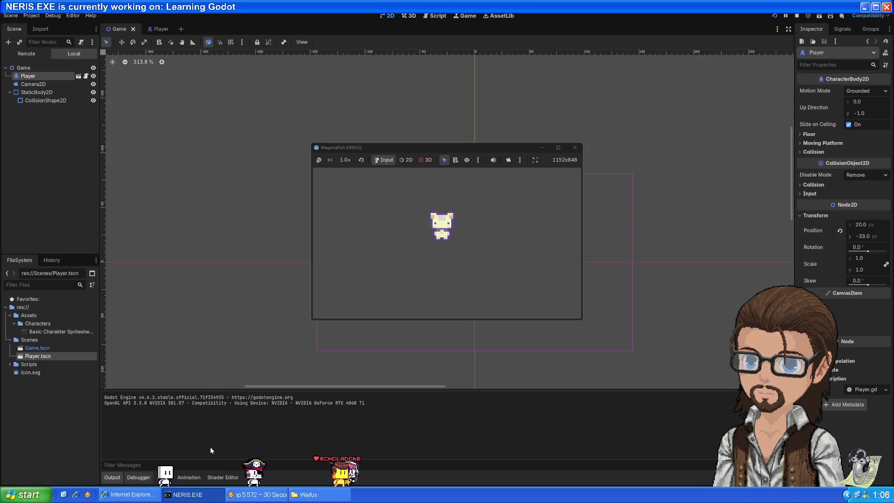
Step: Close the game, reopen Project Settings, reset Stretch Scale, and set Scale Mode to integer
left_click(575, 149)
left_click(32, 16)
left_click(49, 26)
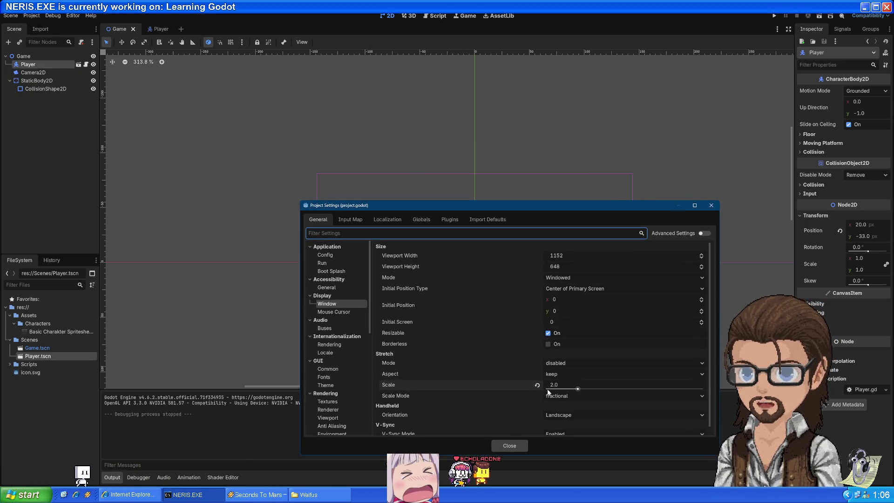
left_click(537, 385)
left_click_drag(465, 205, 437, 123)
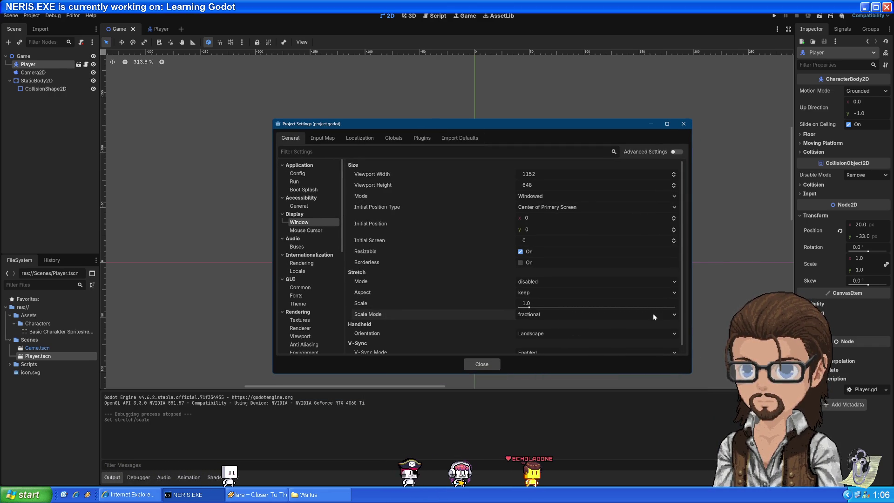
left_click(675, 314)
left_click(554, 337)
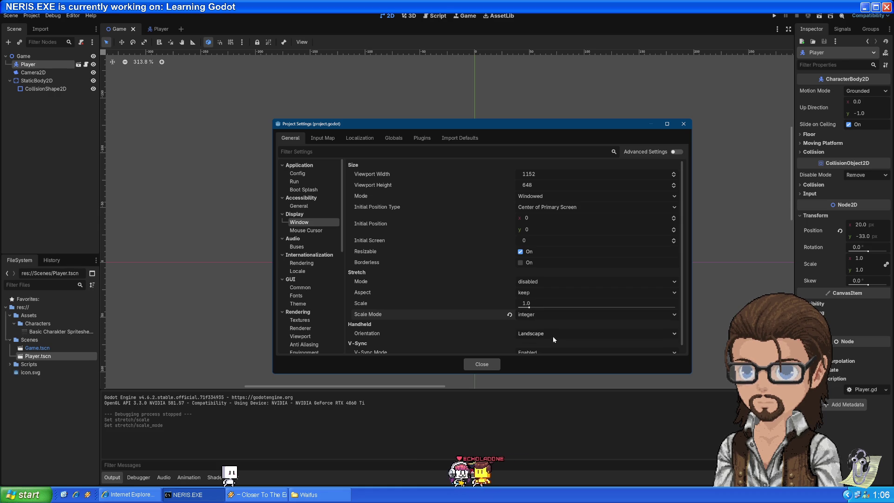
mouse_move(439, 316)
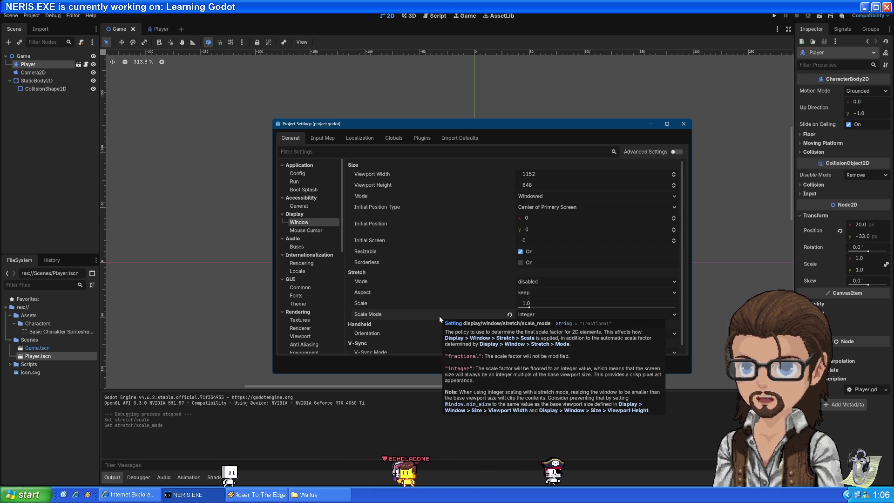
Step: Review the Window Mode, Initial Position Type and Stretch Mode lists, keeping Windowed and Center of Primary Screen
left_click(538, 208)
left_click(542, 209)
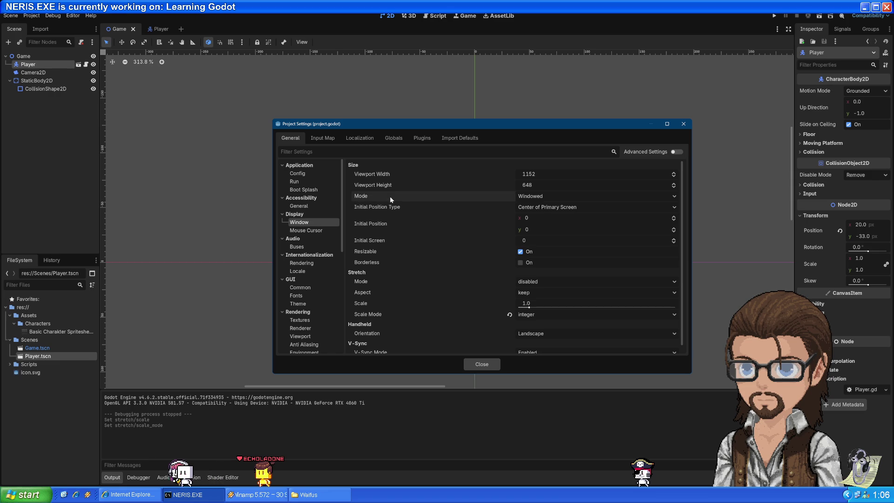
mouse_move(388, 205)
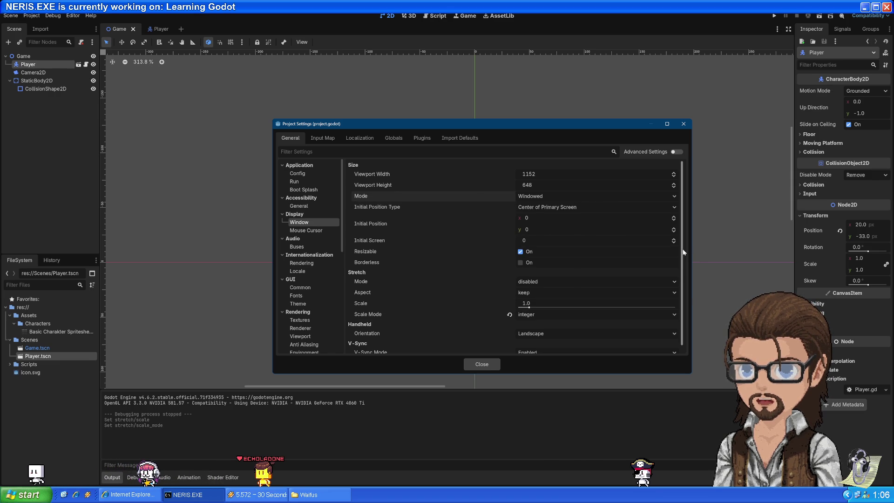
mouse_move(683, 252)
left_mouse_down()
mouse_move(683, 266)
mouse_move(689, 236)
left_mouse_up()
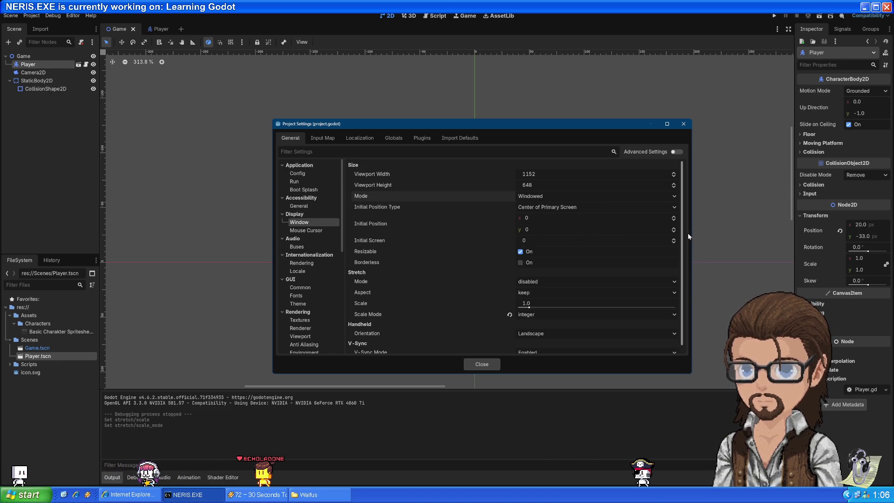
left_click(670, 197)
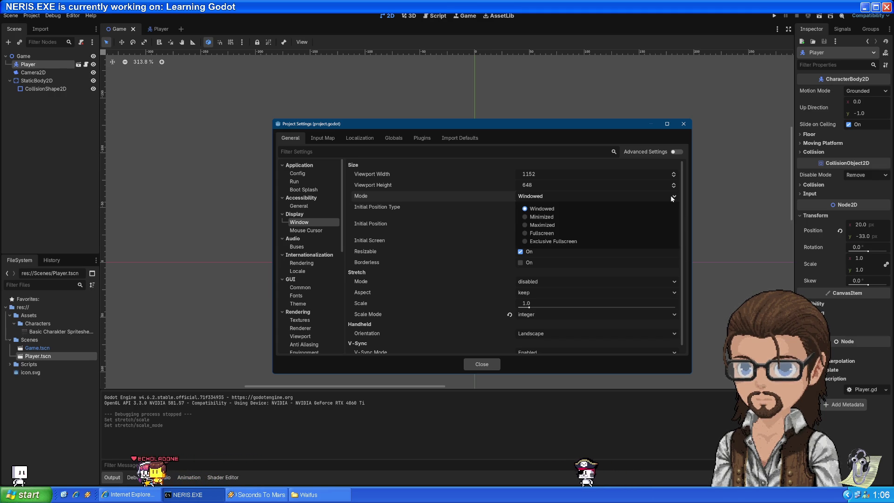
left_click(670, 194)
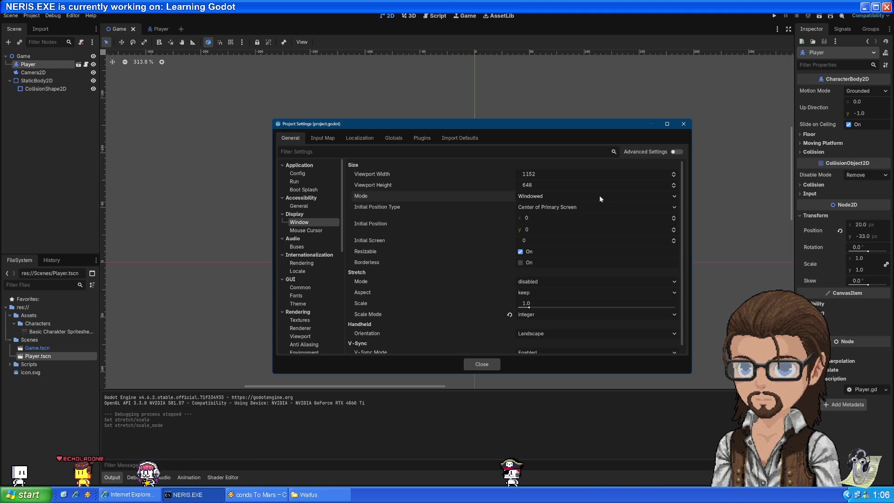
left_click(538, 207)
left_click(538, 207)
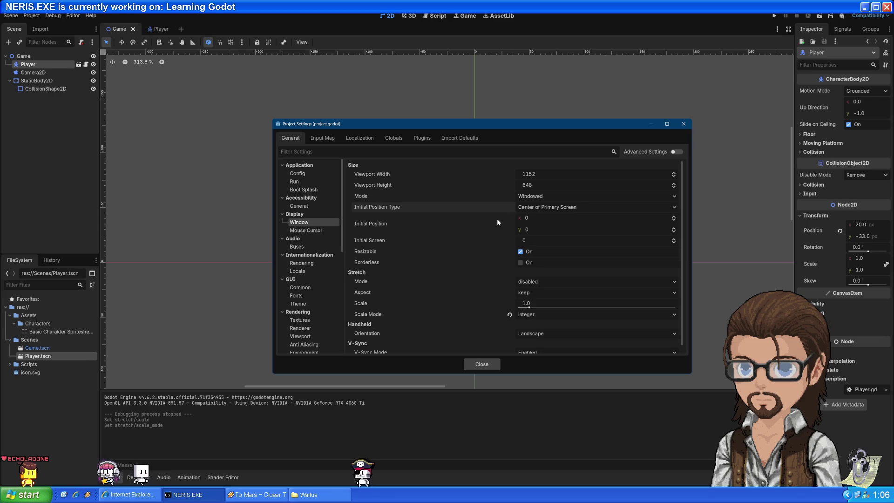
mouse_move(372, 244)
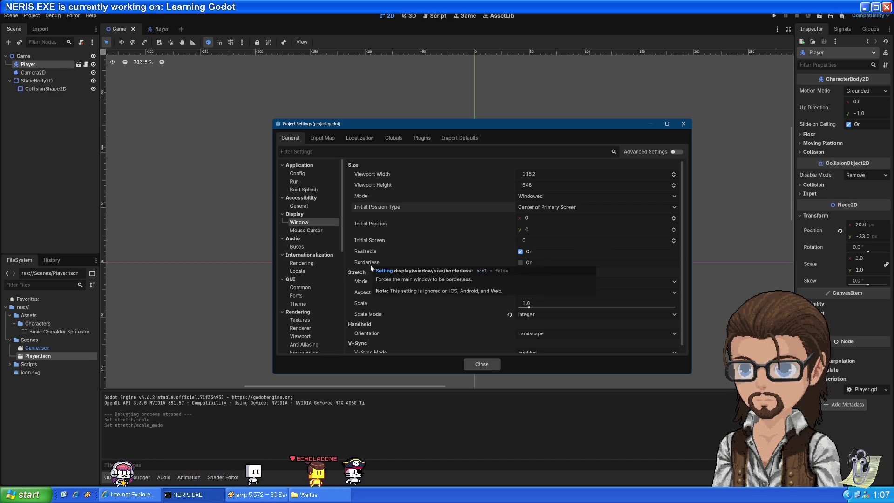
left_click(559, 279)
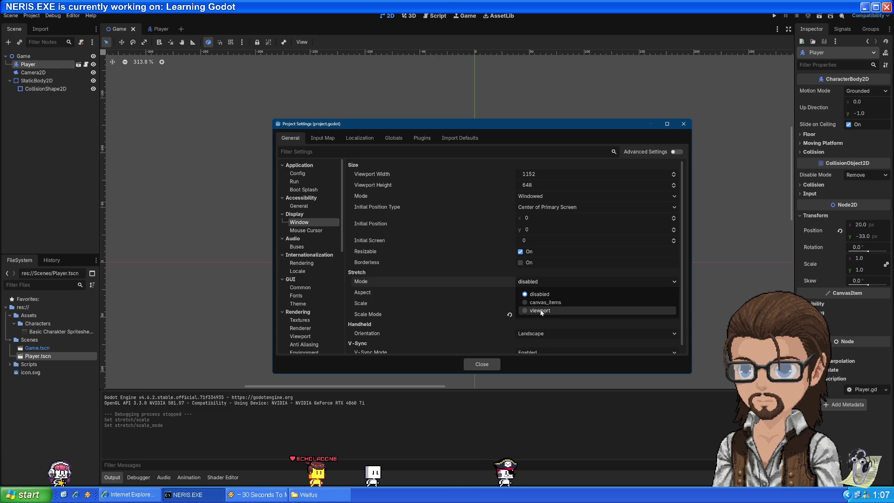
left_click(444, 279)
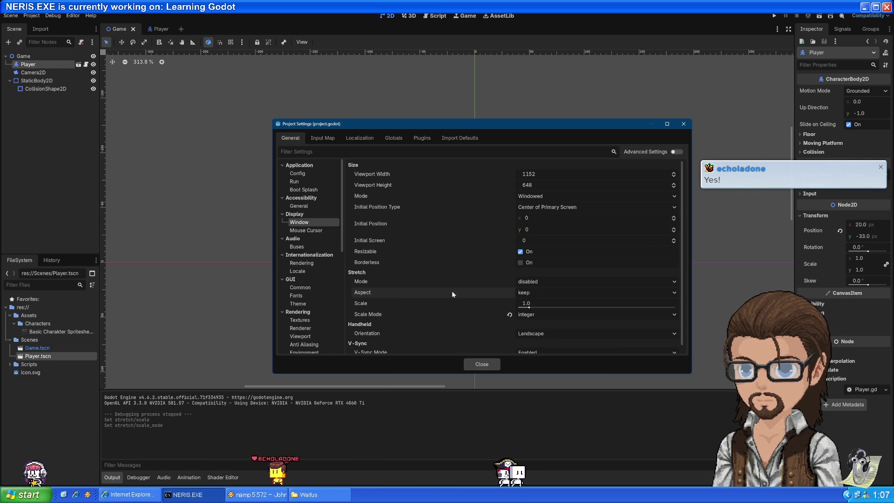
Step: Set Stretch Mode to viewport, set Stretch Scale back to 2.0, and close Project Settings
left_click(570, 282)
left_click(537, 309)
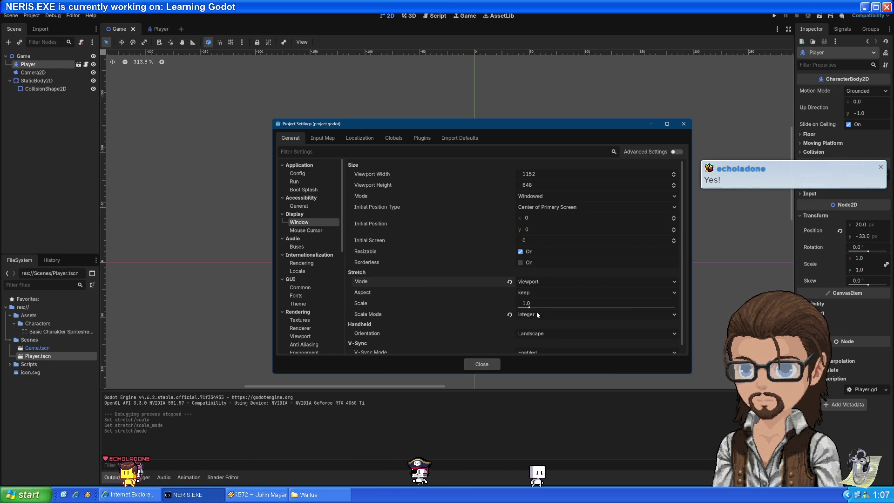
left_click(529, 303)
type("2")
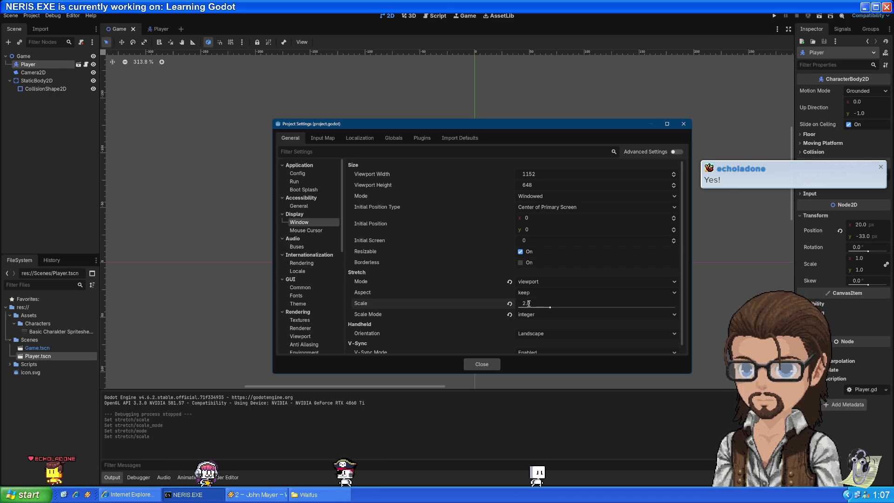
left_click(481, 363)
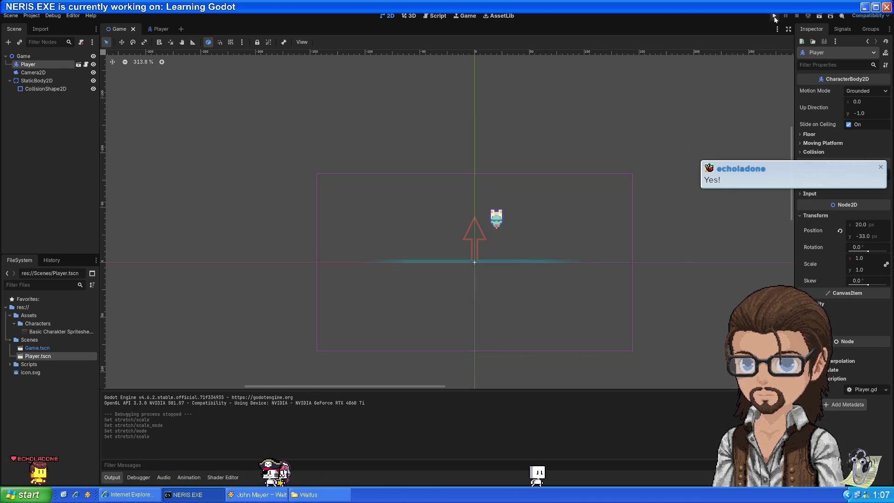
key("F5")
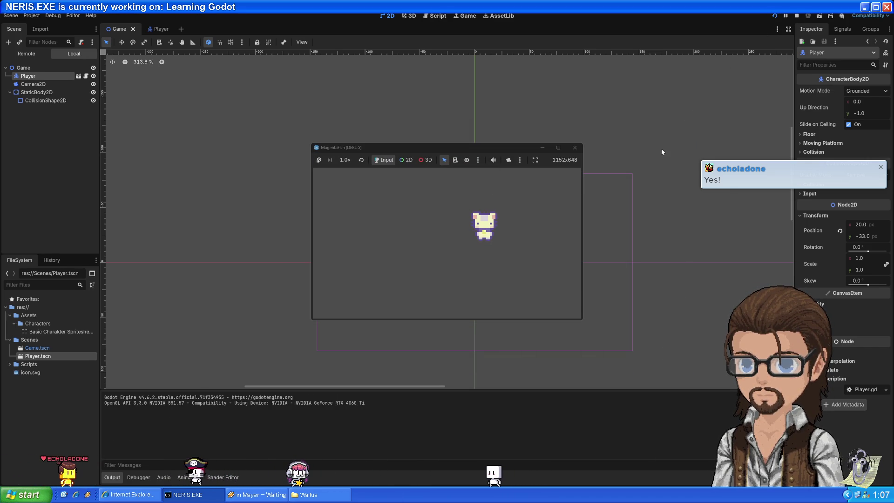
left_click(558, 148)
key("Left")
key("Up")
key("Right")
key("Down")
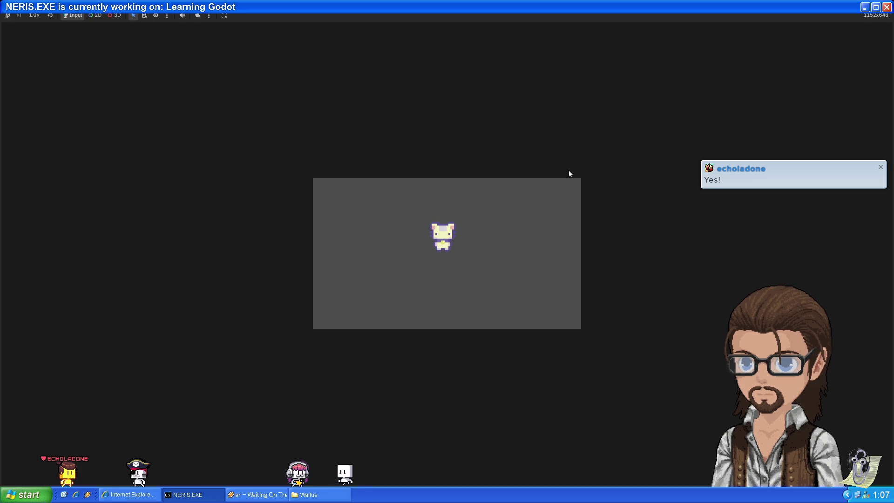
left_click(875, 6)
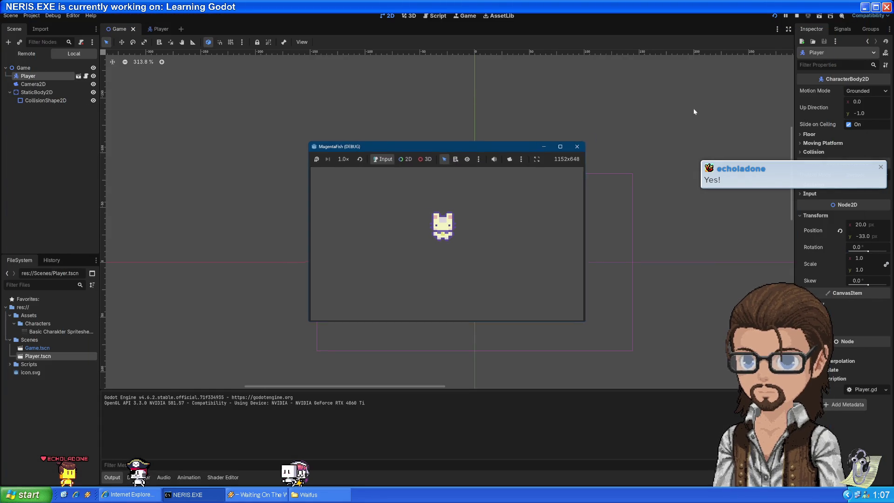
left_click(574, 145)
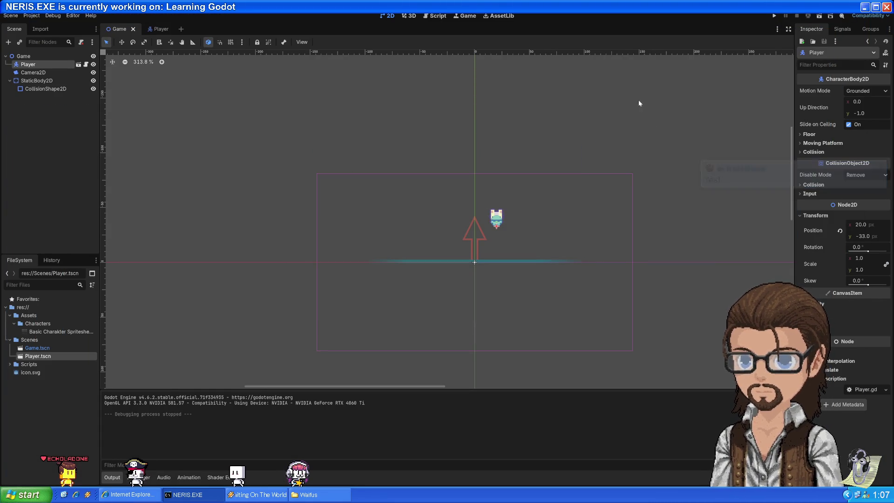
left_click(31, 15)
Step: Revert the stretch scale, scale mode and stretch mode to their defaults (1.0, fractional, disabled)
left_click(46, 26)
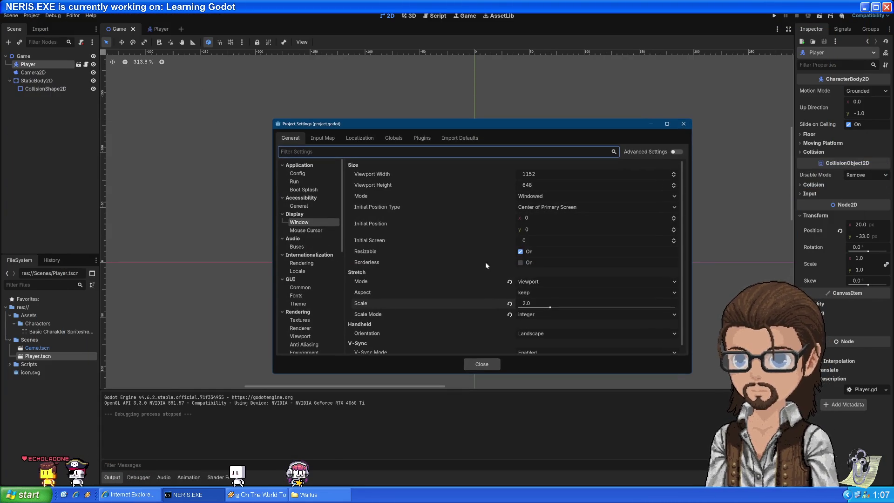
left_click(509, 303)
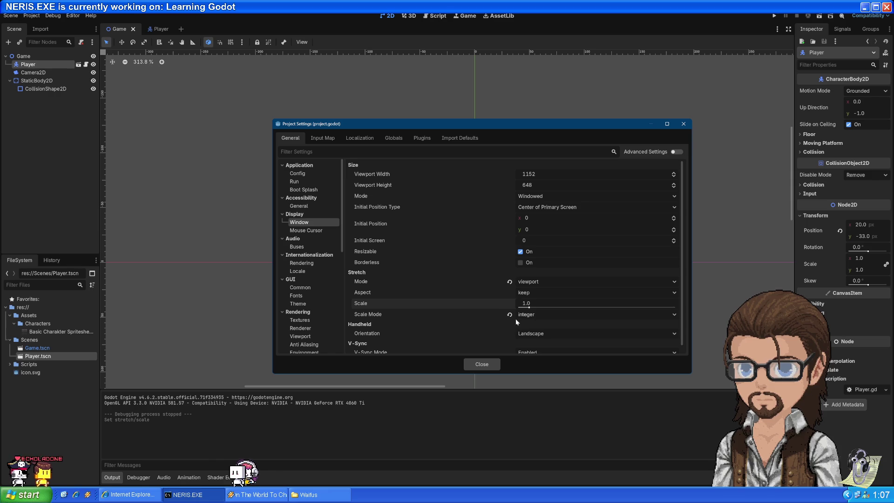
left_click(509, 314)
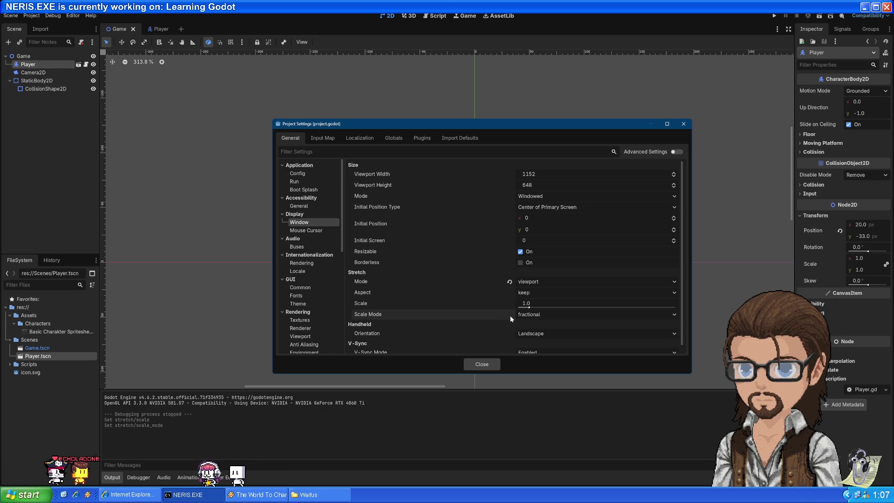
left_click(524, 282)
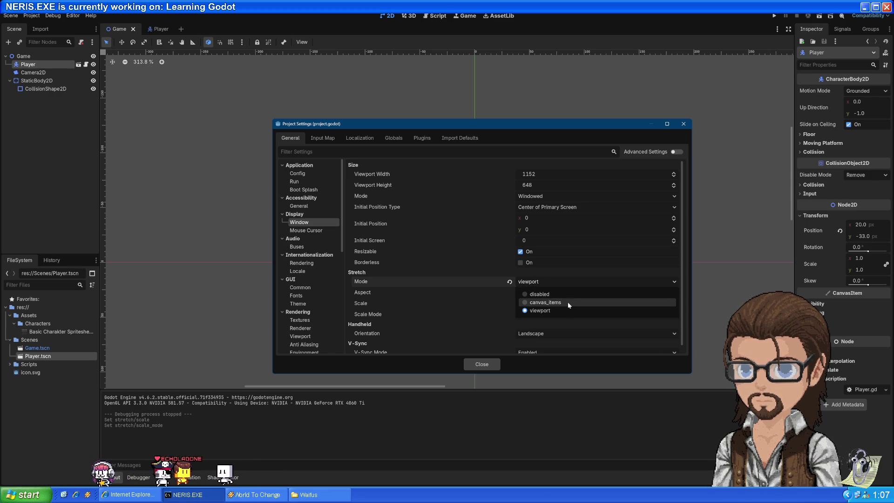
left_click(510, 284)
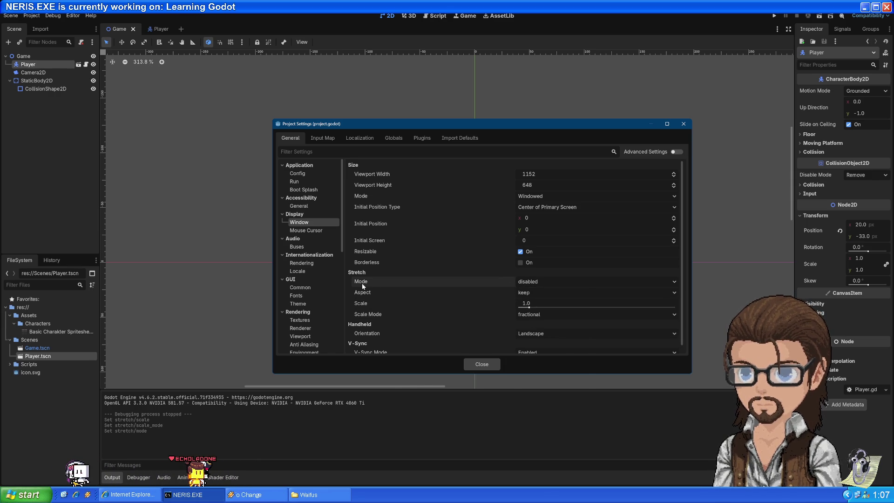
Step: Choose canvas_items stretch mode, set stretch scale to 2.0, and close Project Settings
mouse_move(363, 286)
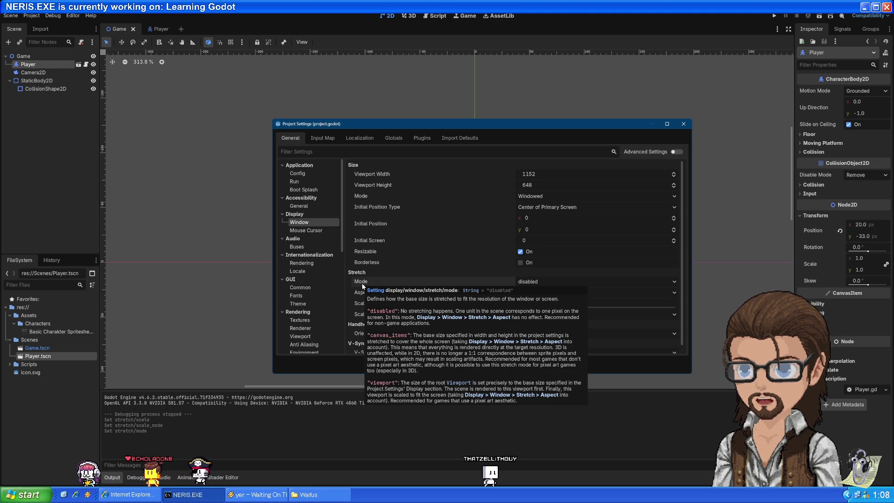
left_click(556, 280)
left_click(548, 304)
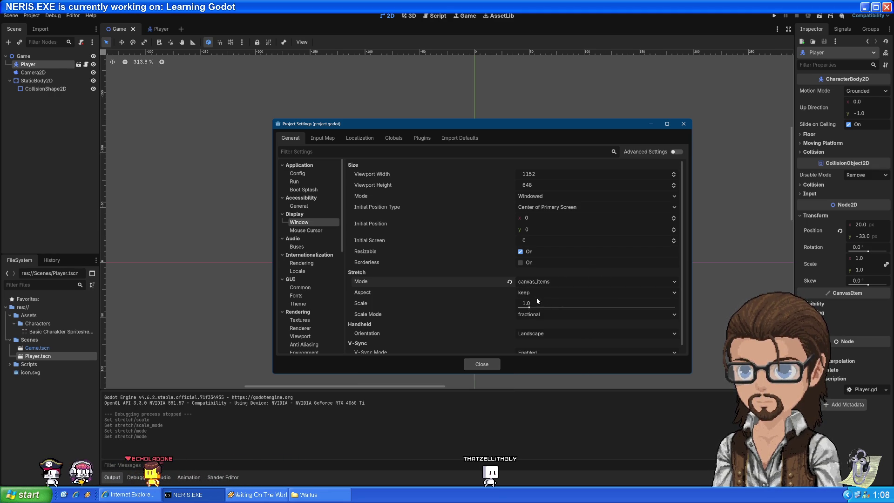
left_click(526, 303)
type("2")
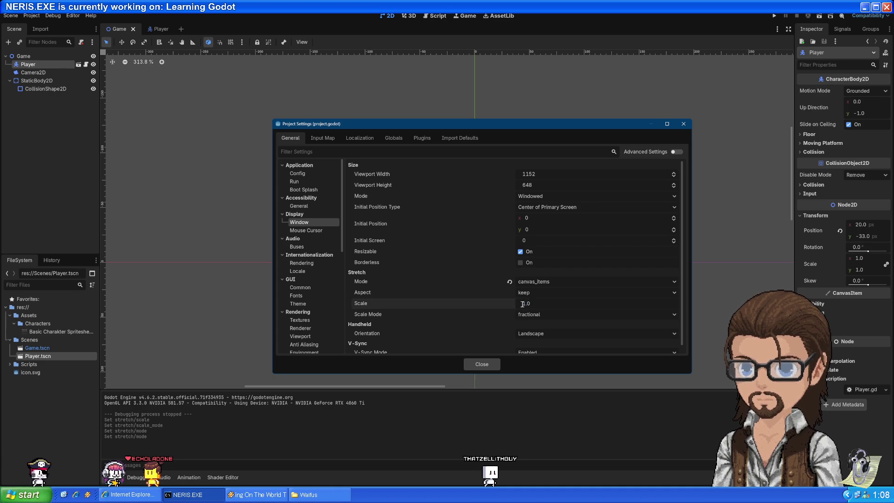
left_click(479, 364)
left_click(774, 17)
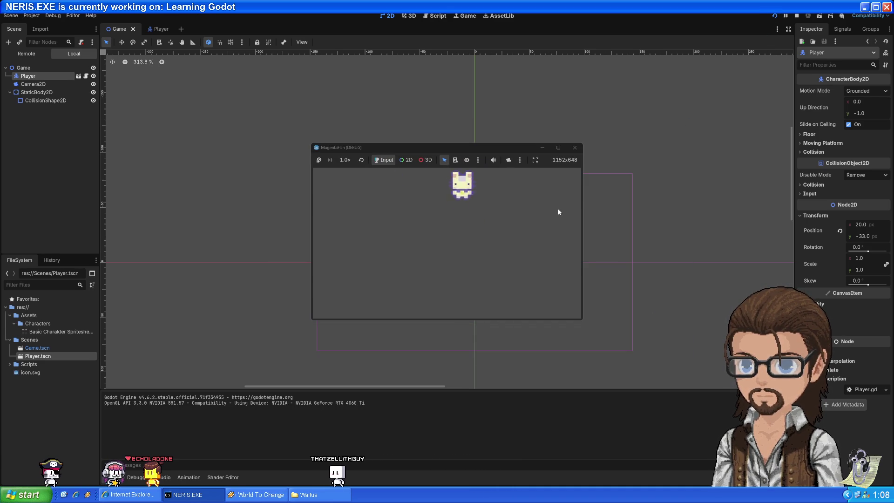
left_click(574, 147)
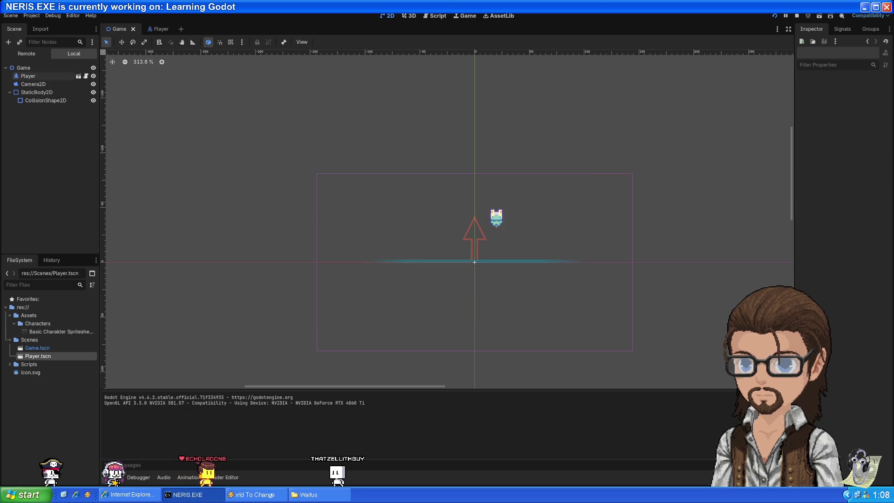
key("F5")
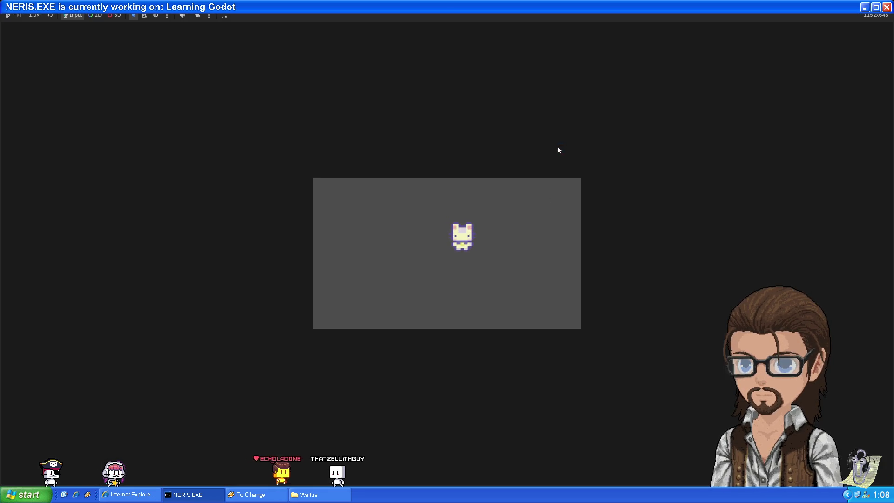
key("F8")
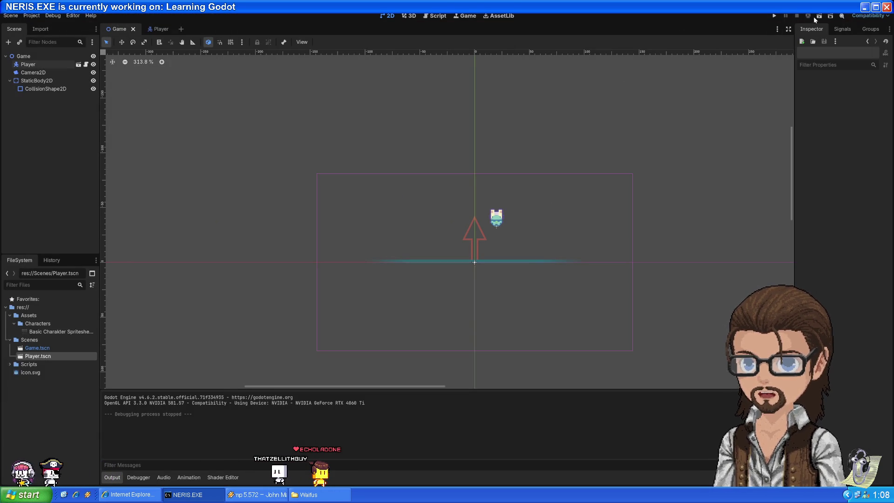
left_click(31, 16)
Step: Revert Stretch Scale to 1.0 and Stretch Mode to disabled in Project Settings
left_click(44, 24)
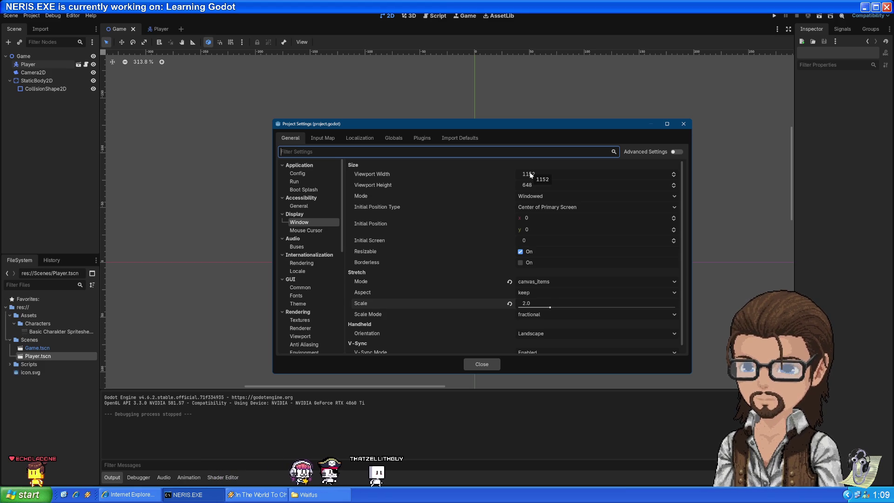
left_click(509, 303)
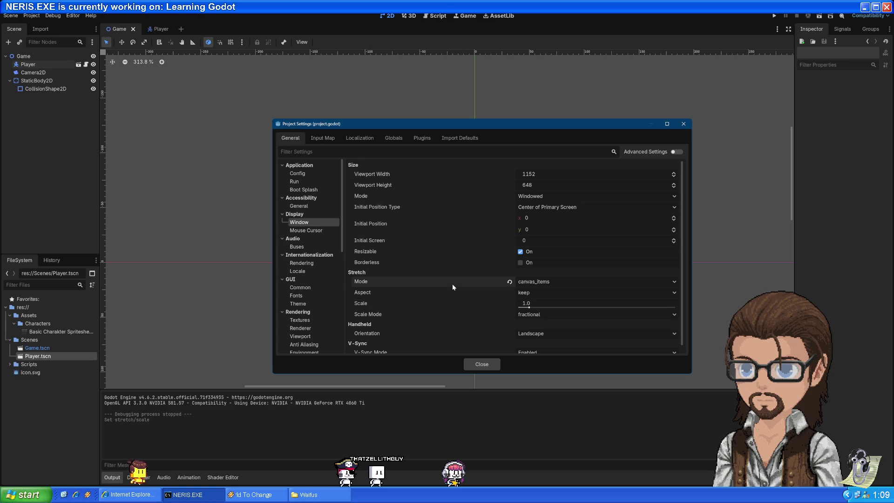
left_click(510, 282)
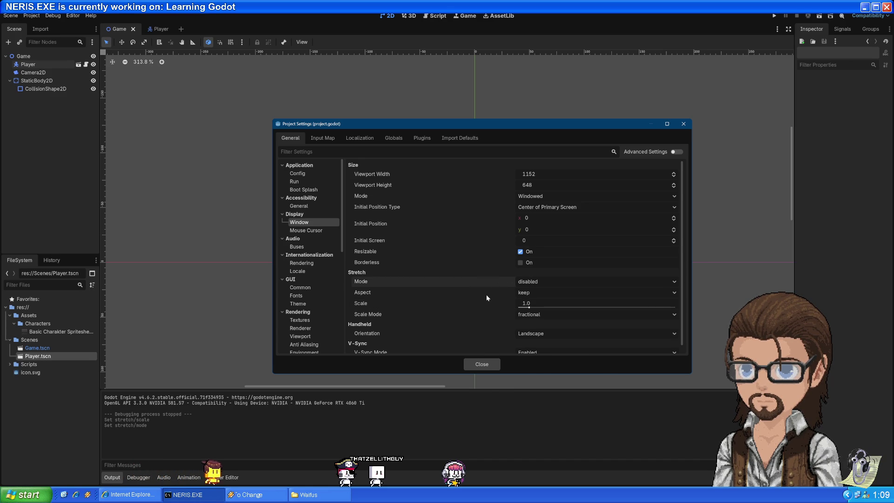
mouse_move(486, 296)
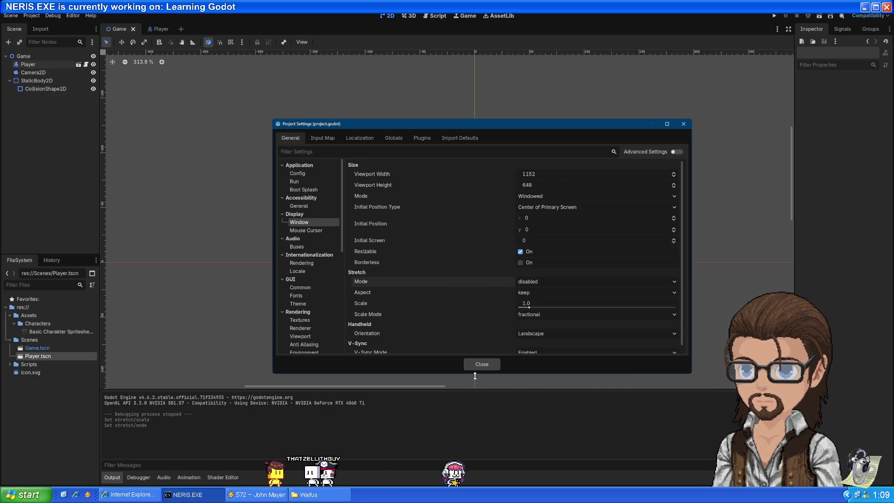
left_click(482, 364)
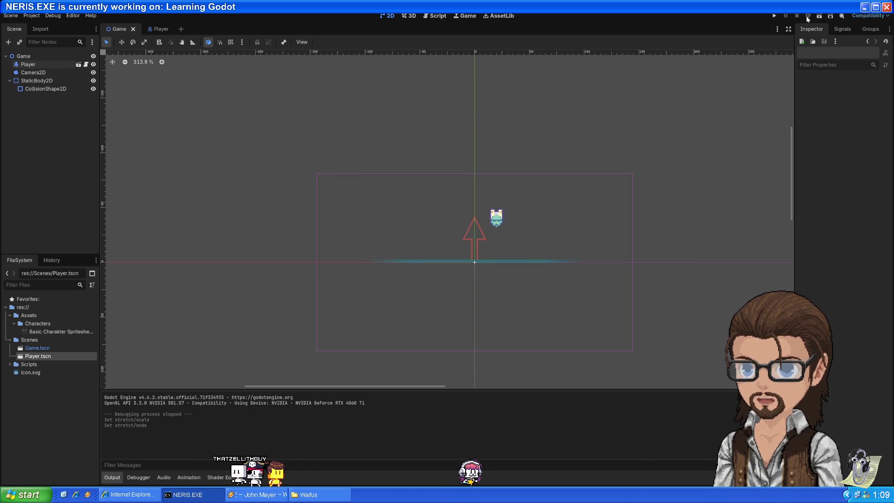
left_click(775, 16)
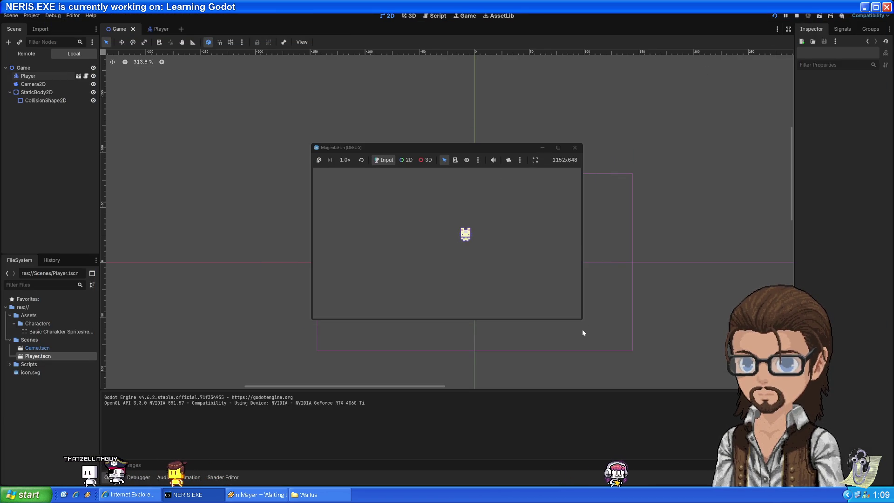
left_click_drag(582, 319, 737, 410)
left_click_drag(599, 147, 471, 58)
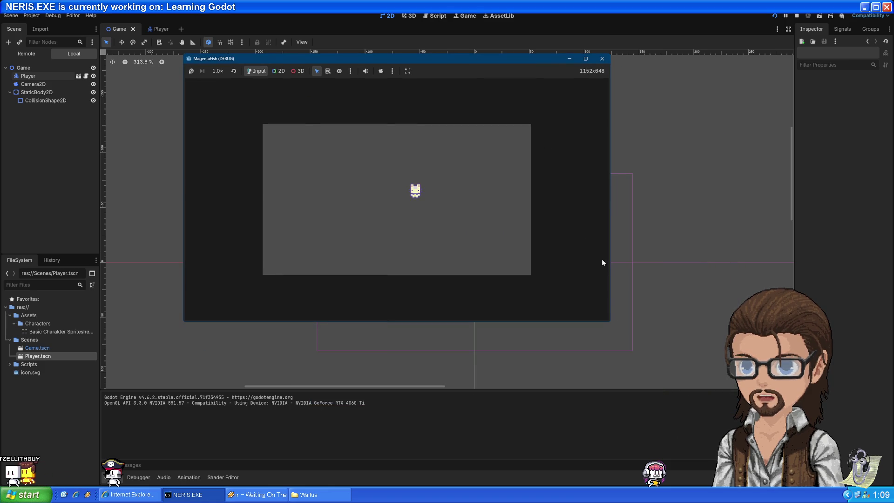
left_click_drag(609, 322, 732, 404)
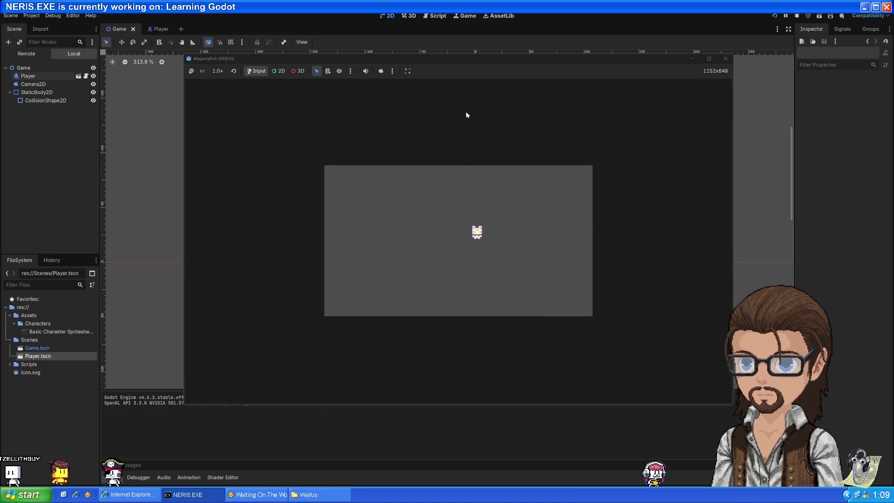
left_click(725, 58)
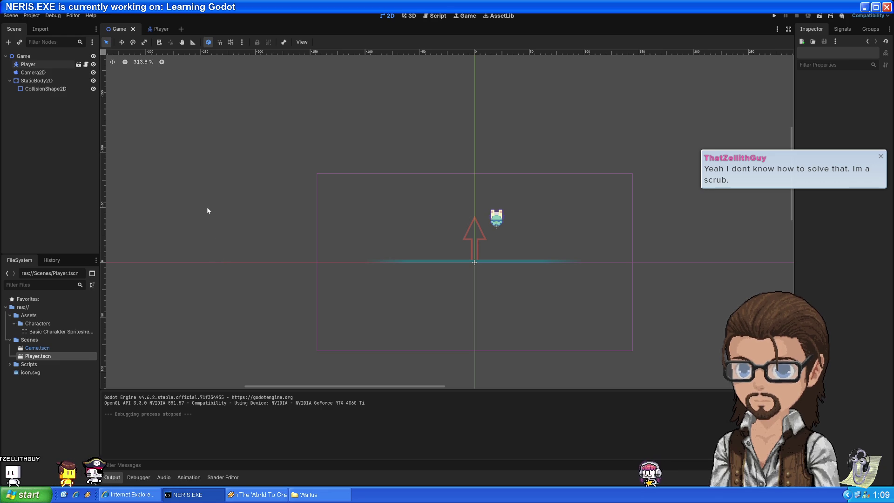
Step: Switch stretch mode to canvas_items, then run the game and enlarge its window to check scaling
left_click(28, 16)
left_click(42, 27)
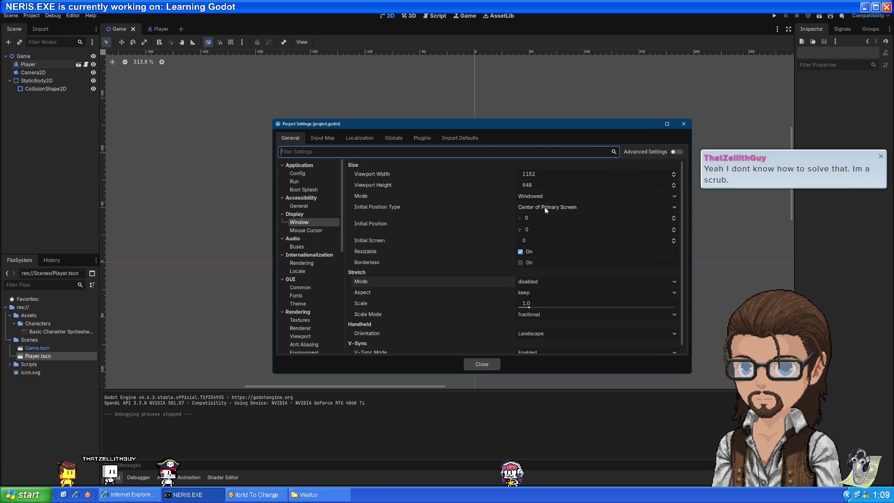
left_click(532, 282)
left_click(542, 302)
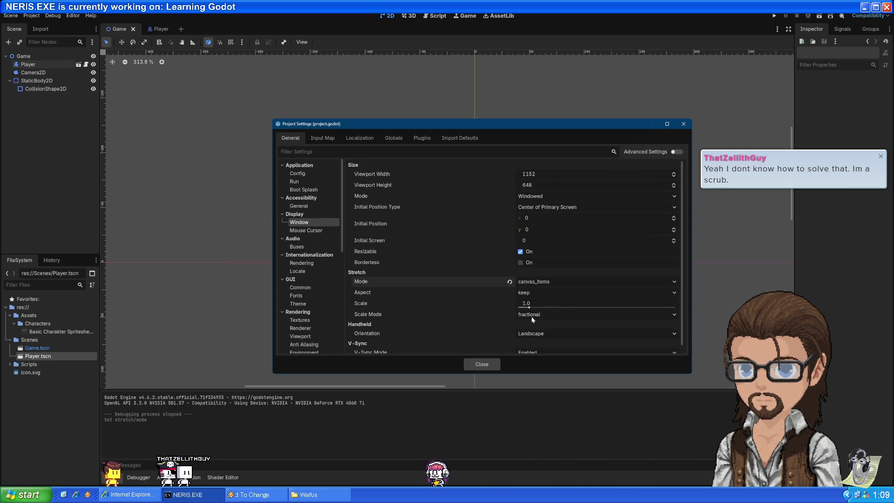
left_click(482, 364)
left_click(773, 16)
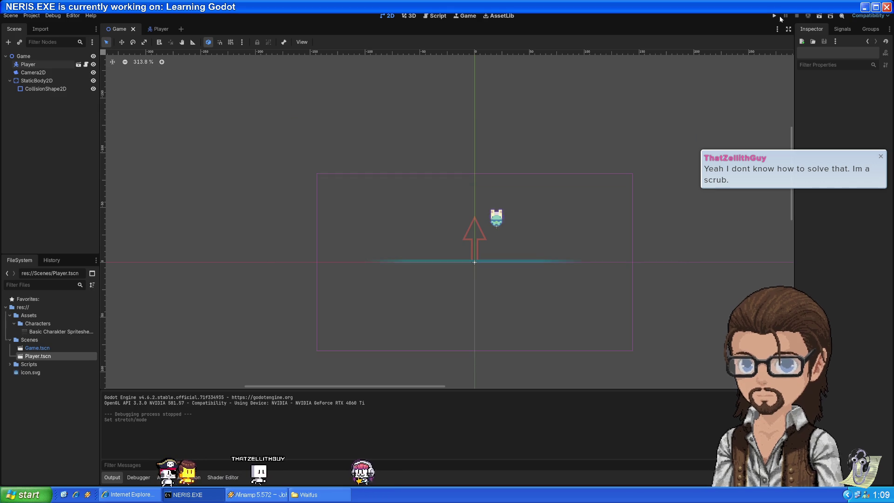
left_click_drag(582, 320, 733, 438)
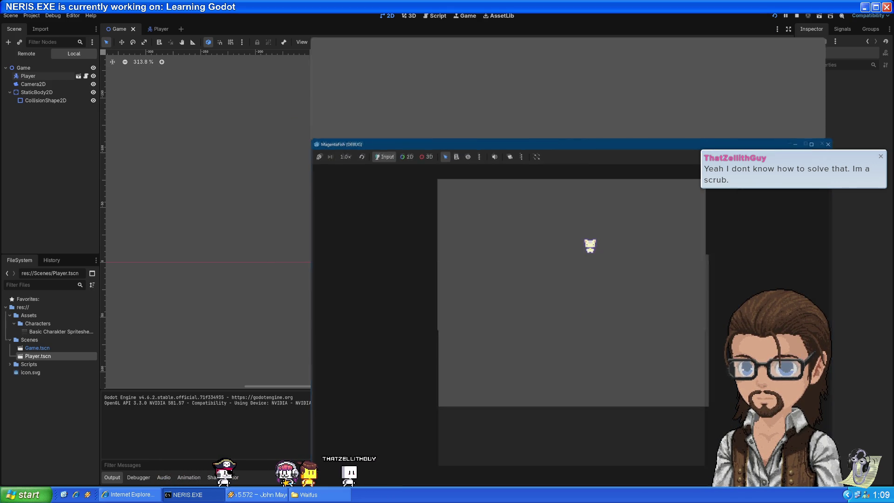
key("alt+F4")
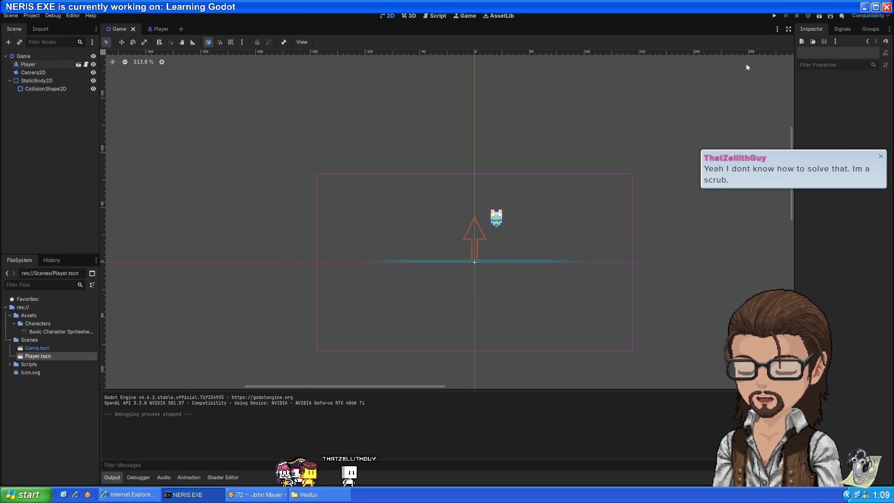
Step: Change the project's stretch mode to viewport
left_click(33, 15)
left_click(40, 26)
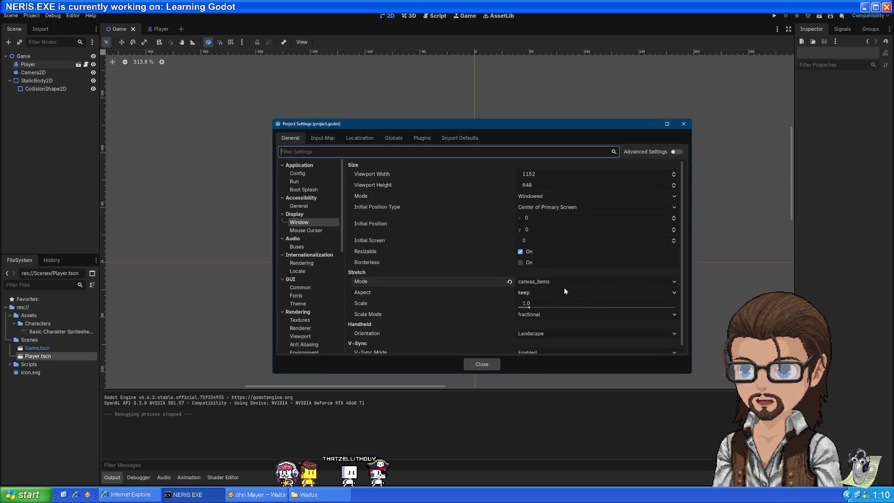
left_click(417, 293)
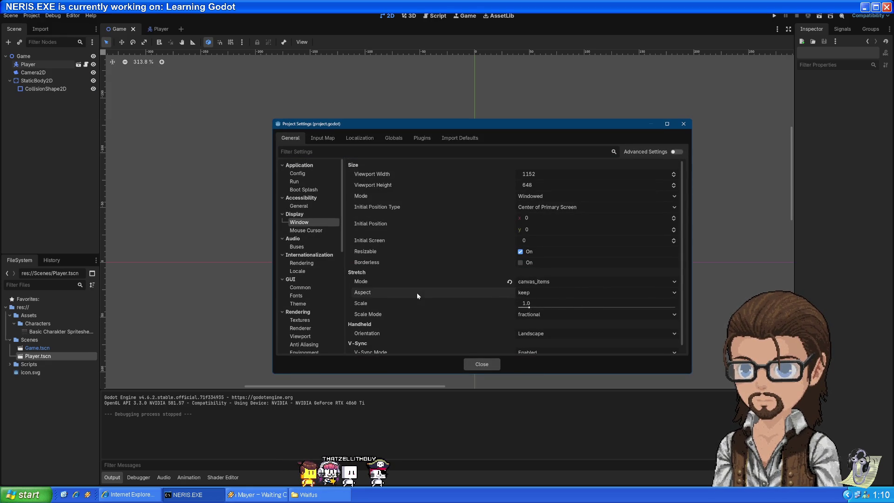
left_click(535, 292)
left_click(528, 293)
left_click(531, 282)
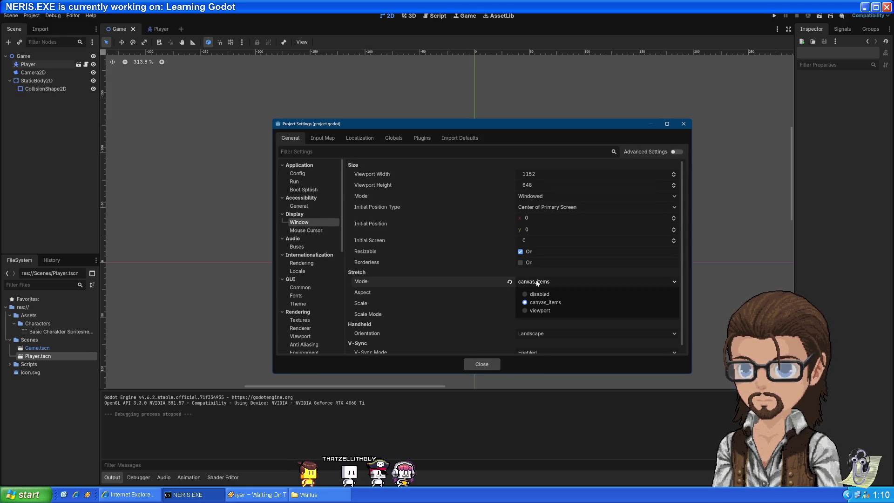
left_click(539, 310)
left_click(488, 364)
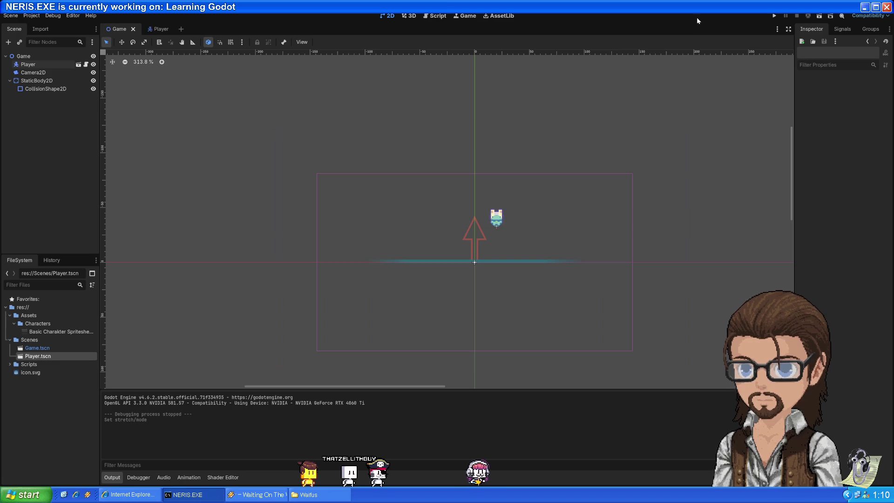
Step: Run the game, set the embedded window to Keep Aspect Ratio, enlarge it, then close it
left_click(774, 15)
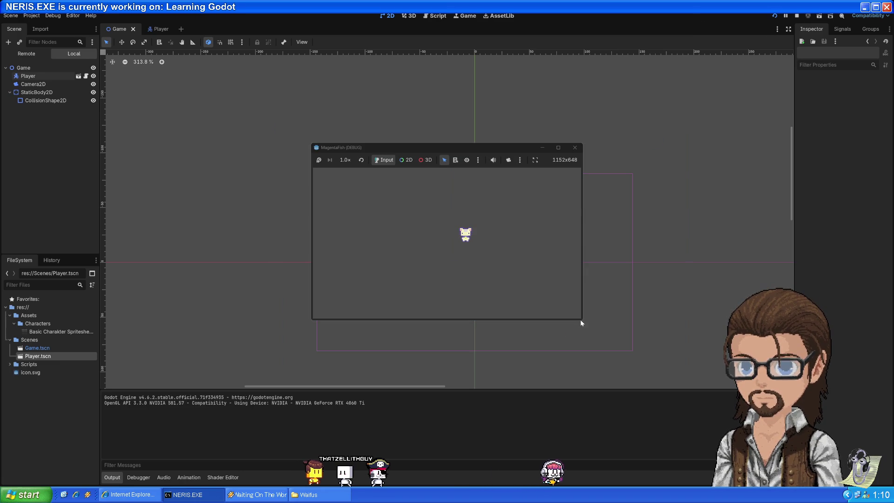
left_click_drag(581, 321, 781, 480)
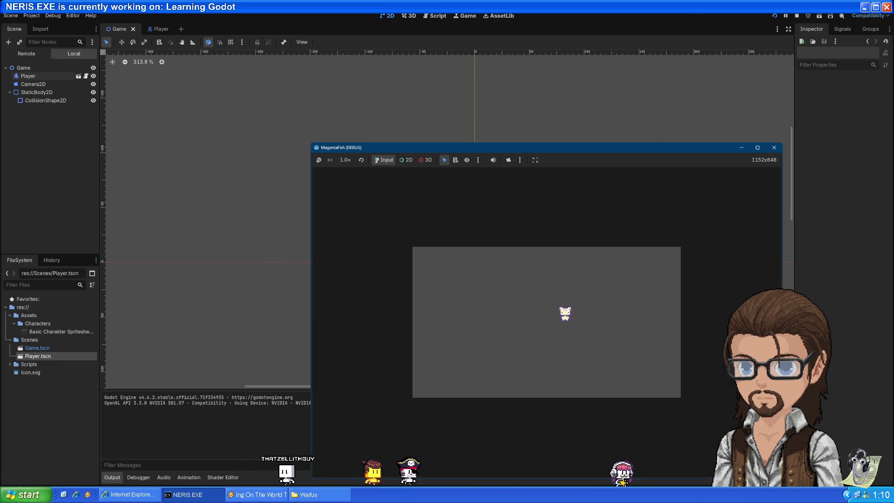
left_click_drag(555, 147, 439, 59)
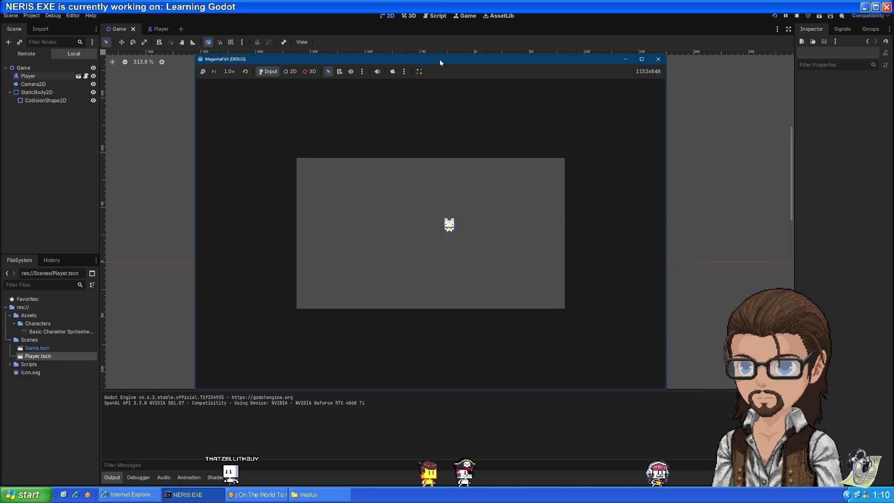
left_click(419, 72)
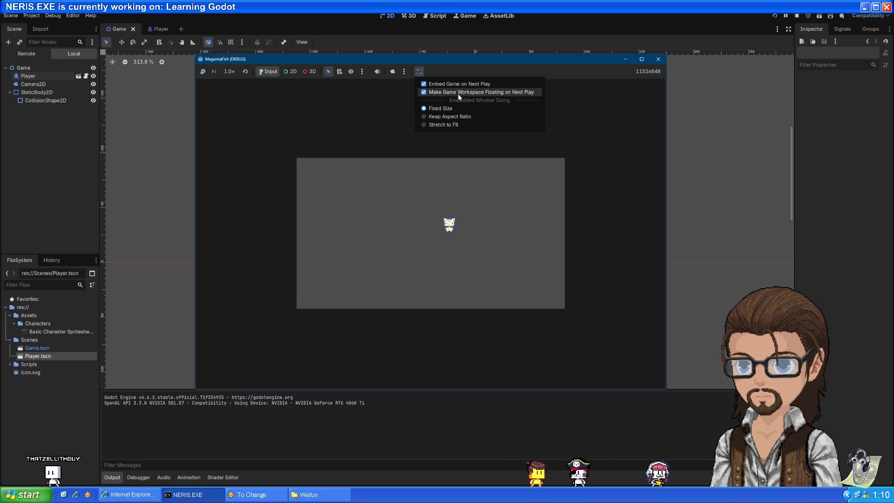
left_click(467, 119)
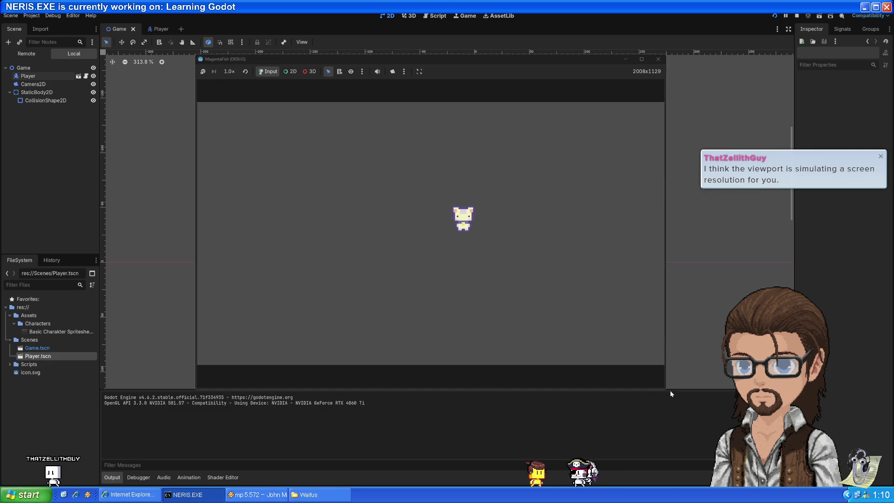
left_click_drag(670, 393, 782, 470)
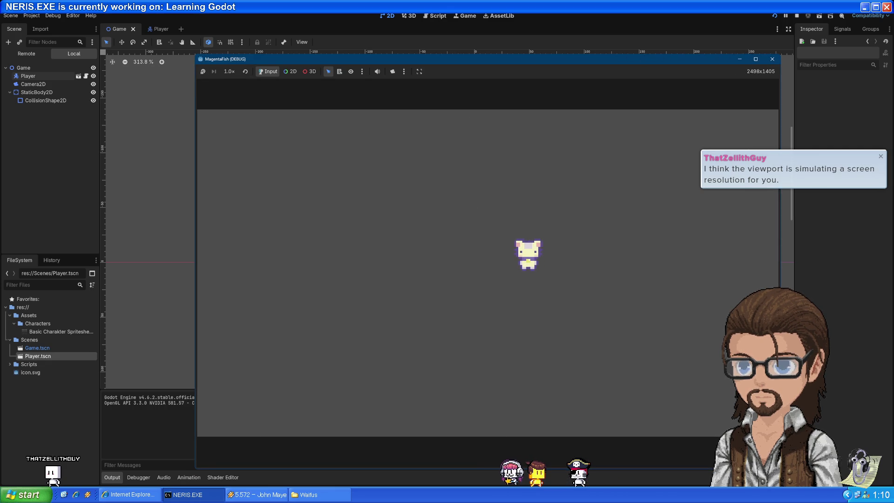
left_click(772, 60)
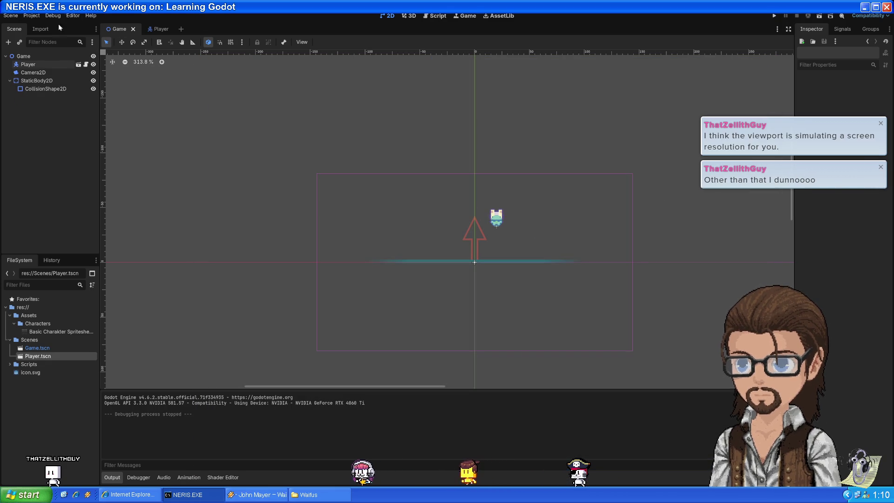
Step: Set stretch mode to disabled and run the game in an enlarged window to compare scaling
left_click(31, 16)
left_click(47, 29)
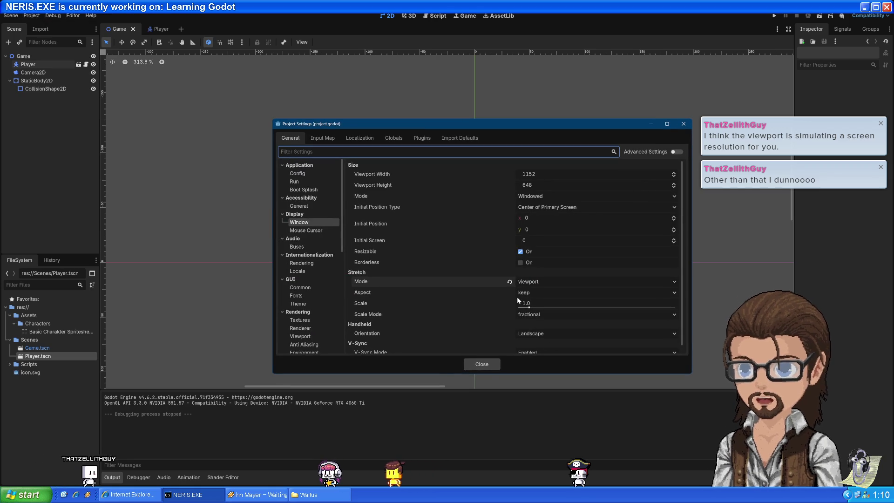
left_click(510, 281)
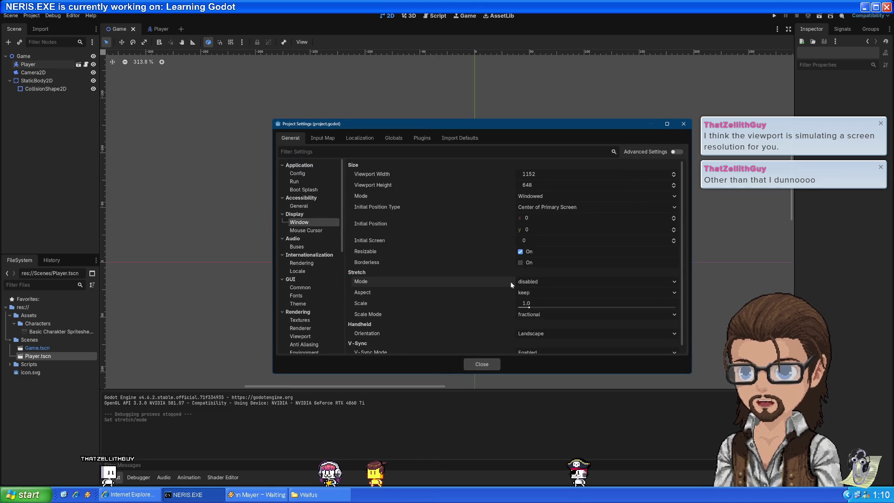
left_click(476, 364)
key("F5")
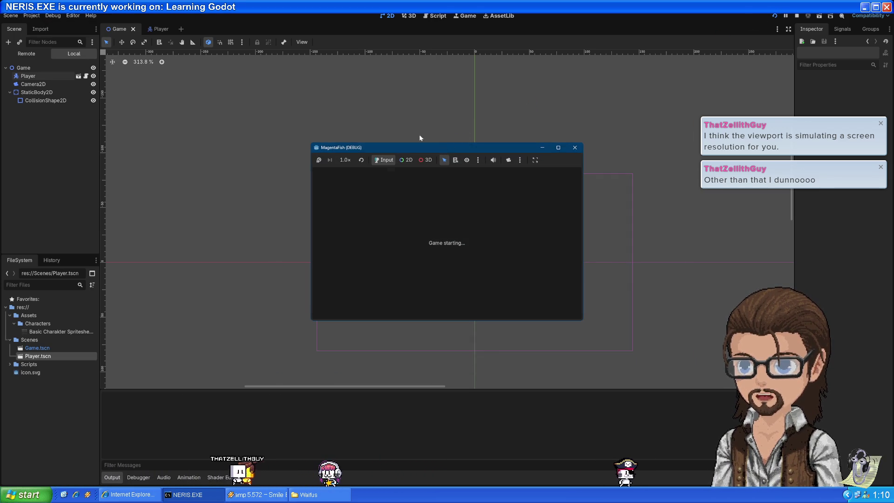
left_click_drag(393, 75, 338, 45)
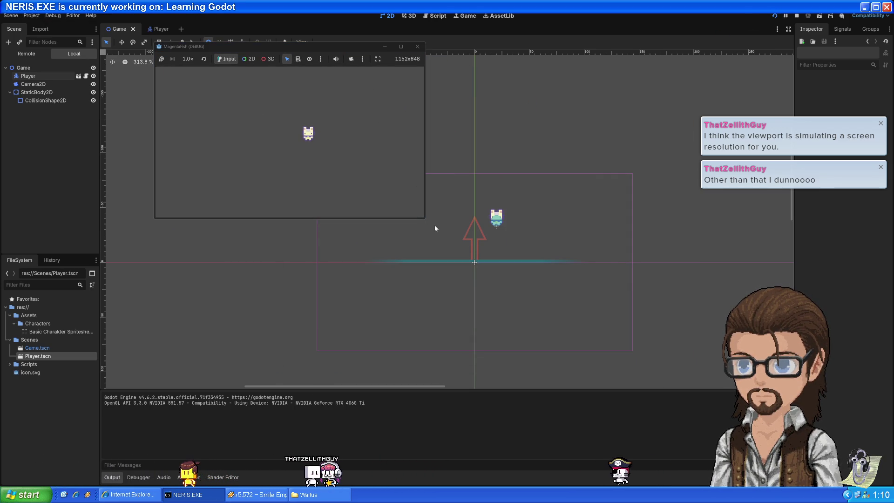
mouse_move(425, 219)
left_mouse_down()
mouse_move(745, 437)
mouse_move(829, 449)
mouse_move(423, 247)
mouse_move(665, 400)
mouse_move(750, 414)
left_mouse_up()
left_click(743, 46)
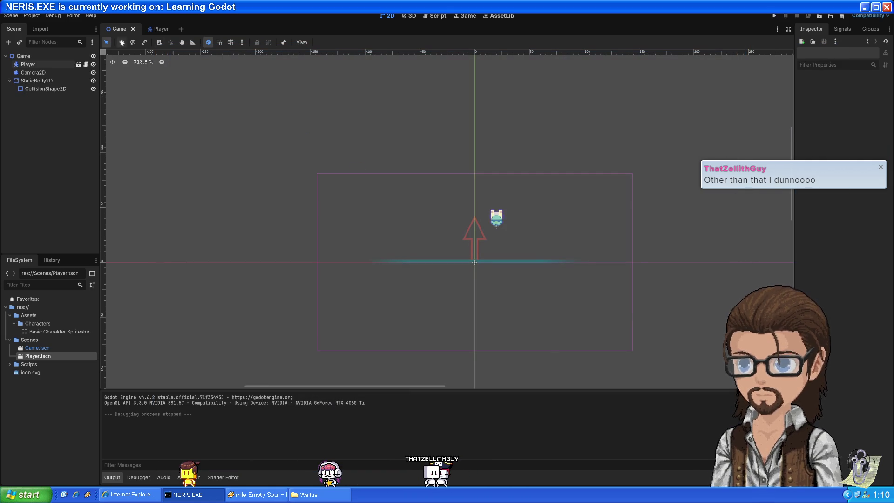
Step: Set the stretch mode back to viewport
left_click(33, 18)
left_click(46, 26)
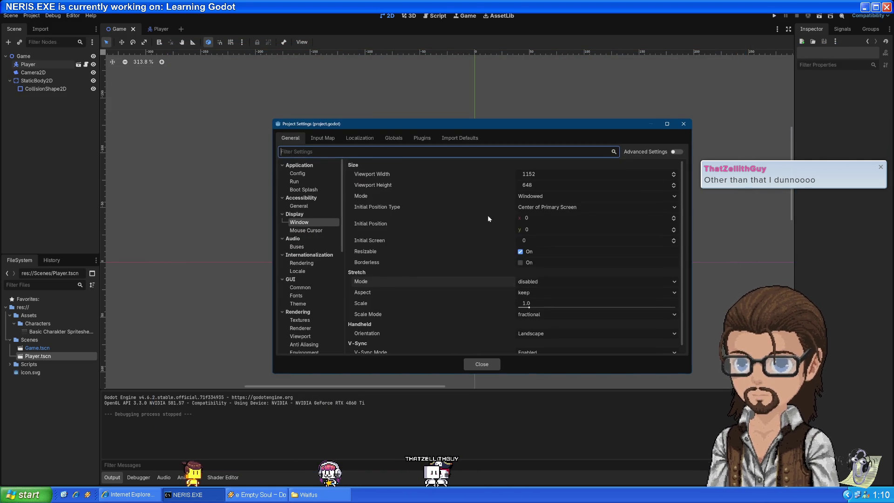
left_click(538, 283)
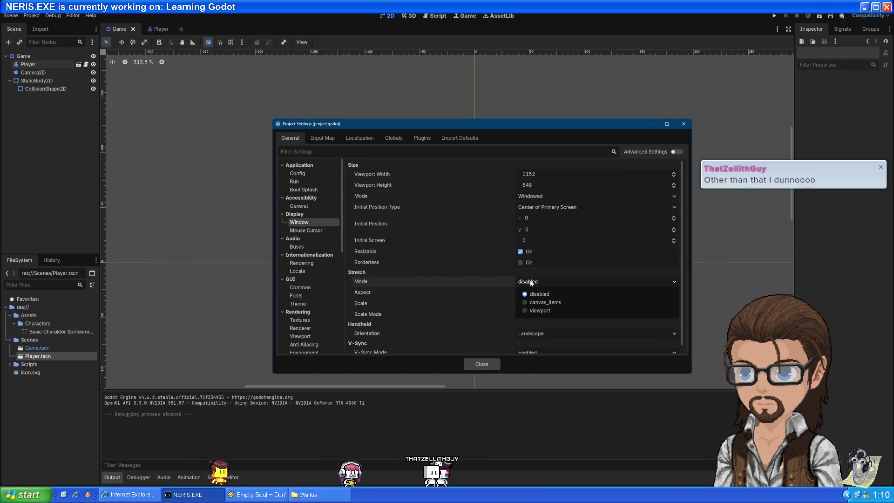
left_click(528, 311)
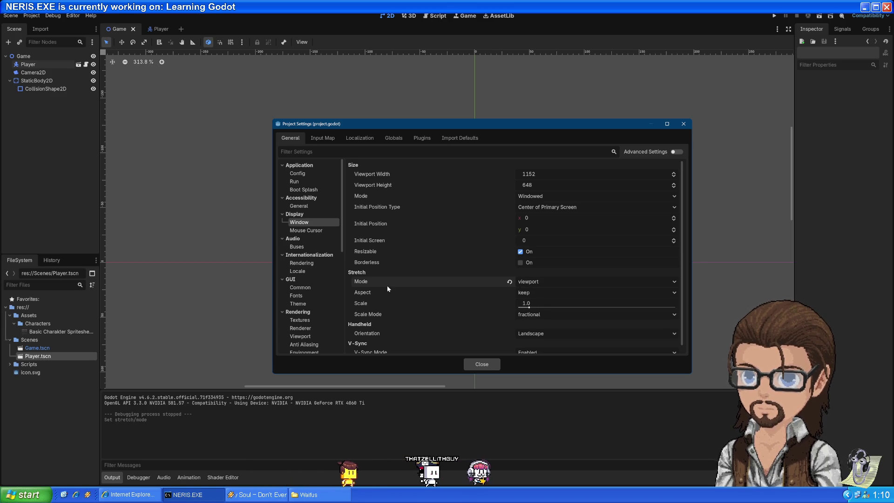
mouse_move(365, 283)
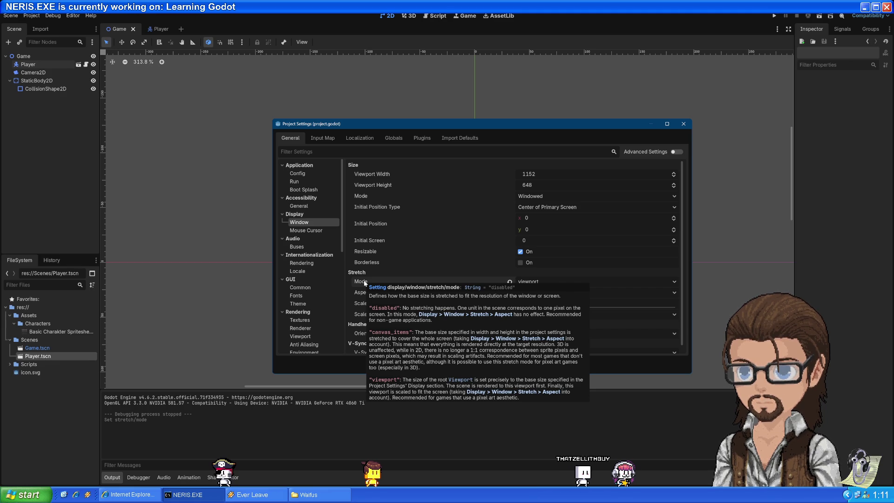
left_click(683, 123)
Step: Run the game with F5, stretch its window large at the upper left, then stop it
key("F5")
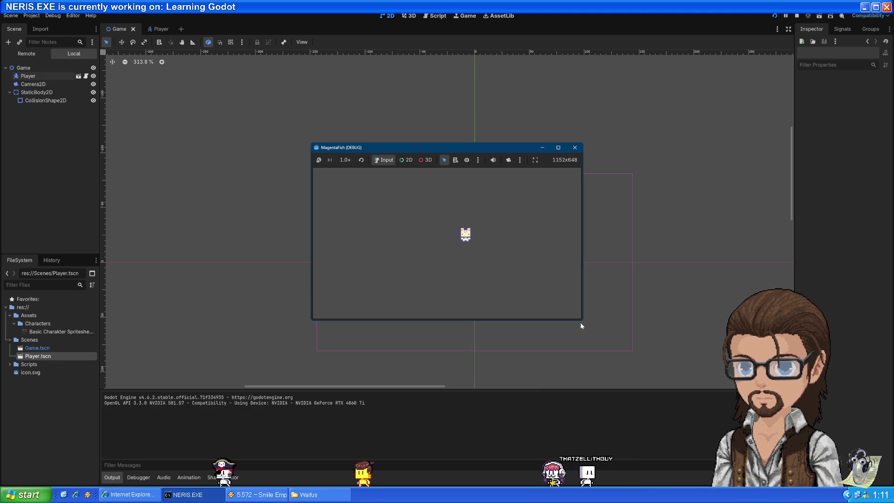
mouse_move(583, 321)
left_mouse_down()
mouse_move(816, 474)
mouse_move(752, 379)
mouse_move(782, 365)
mouse_move(623, 411)
mouse_move(533, 403)
mouse_move(591, 425)
mouse_move(782, 459)
mouse_move(728, 419)
mouse_move(738, 416)
left_mouse_up()
left_click_drag(557, 144, 557, 106)
mouse_move(382, 112)
left_mouse_down()
mouse_move(288, 82)
mouse_move(188, 34)
left_mouse_up()
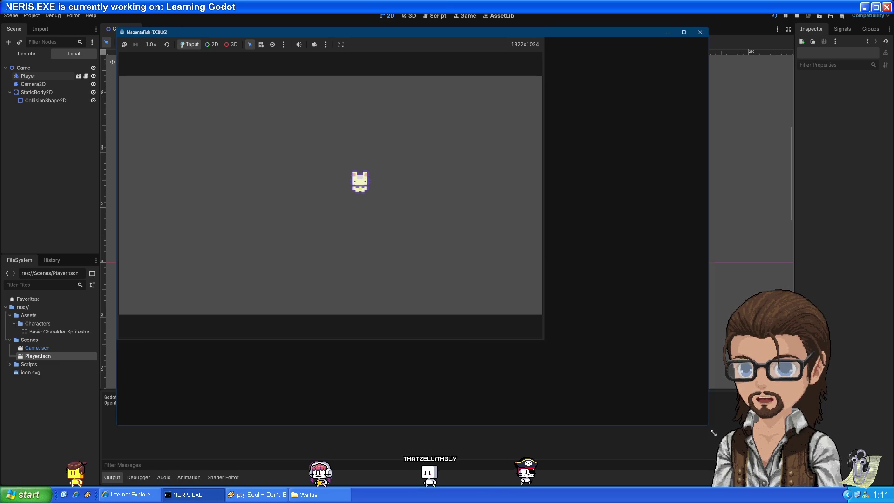
left_click_drag(543, 343, 754, 454)
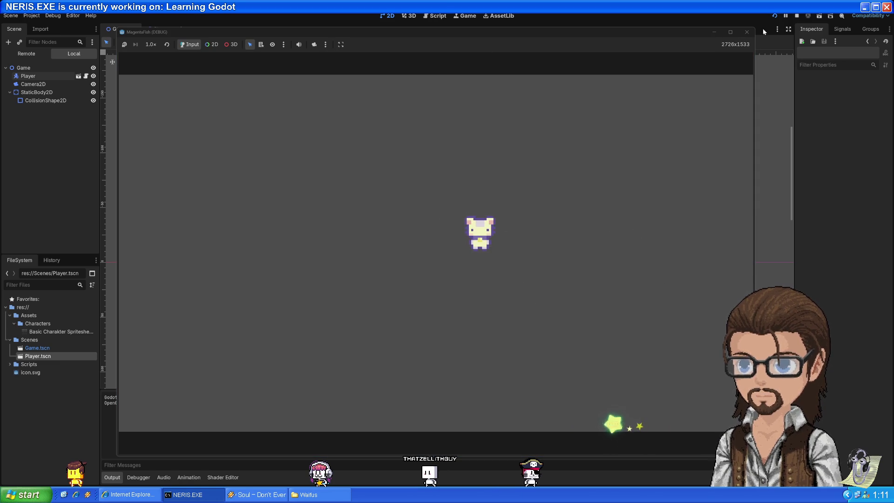
mouse_move(679, 34)
left_mouse_down()
mouse_move(648, 37)
mouse_move(662, 36)
left_mouse_up()
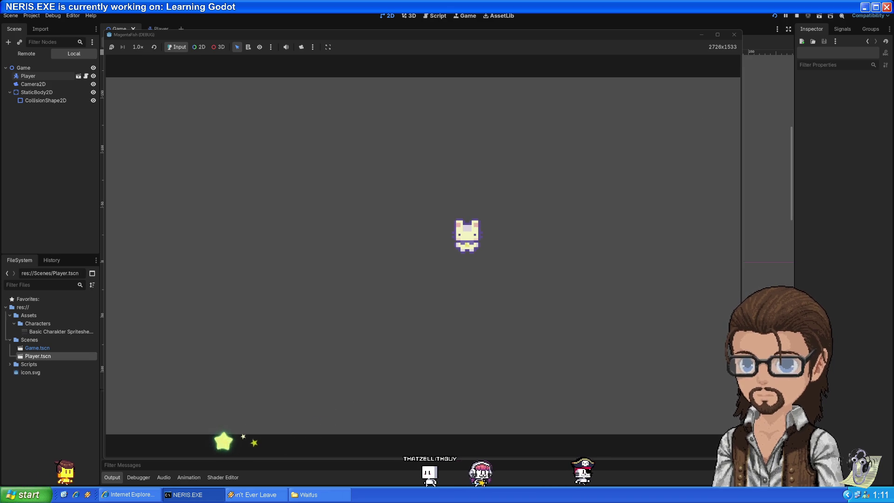
mouse_move(741, 233)
left_mouse_down()
mouse_move(757, 233)
mouse_move(748, 232)
left_mouse_up()
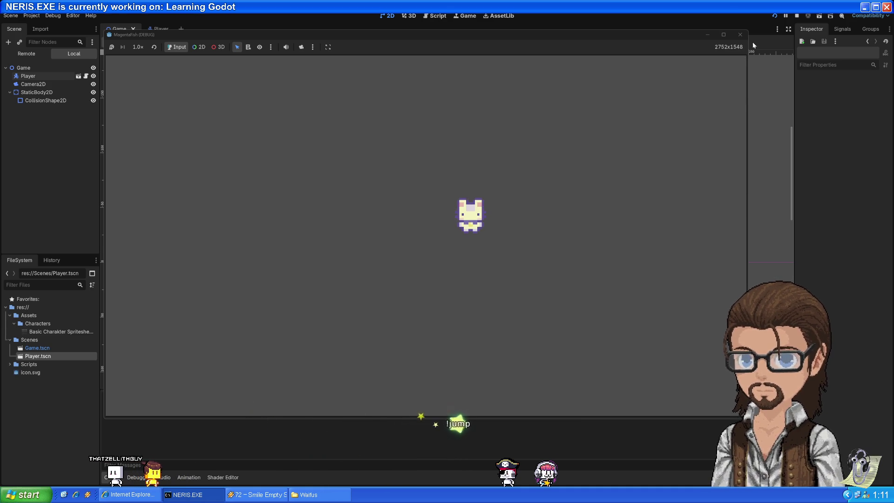
key("F8")
Step: Enter Viewport Width 2560 and Height 1440, then run the game at that size and close it
left_click(32, 15)
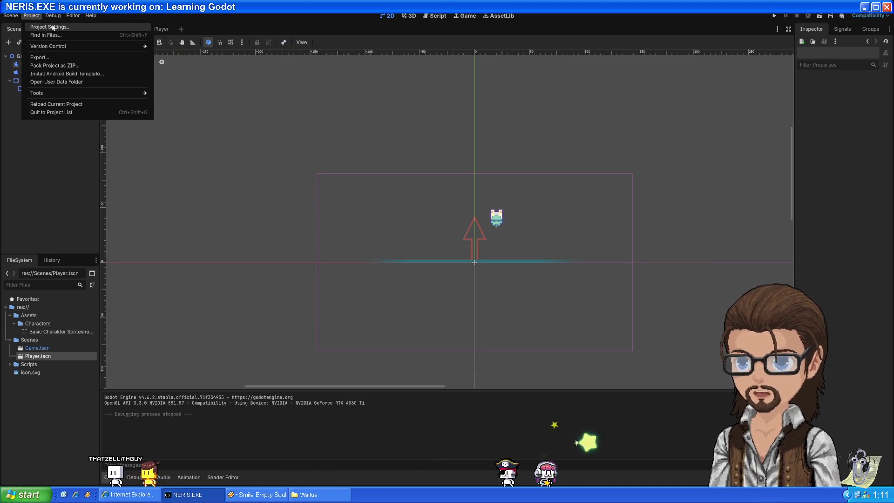
left_click(50, 27)
left_click(542, 173)
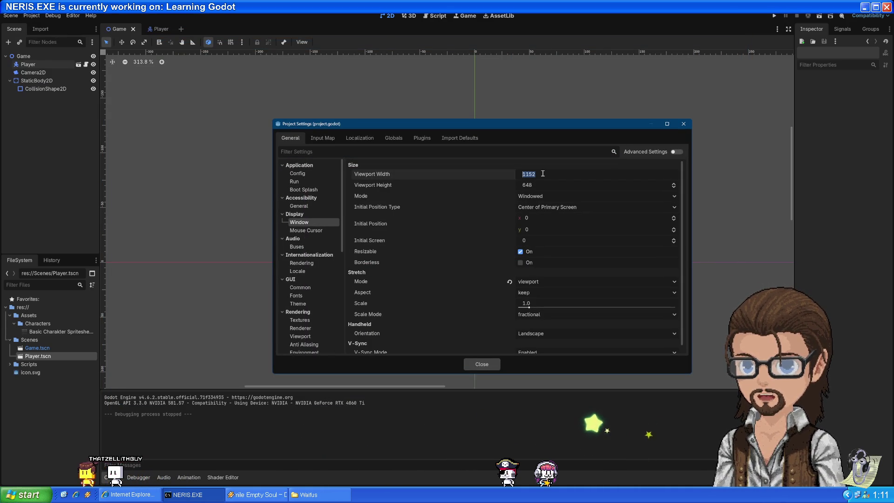
type("2")
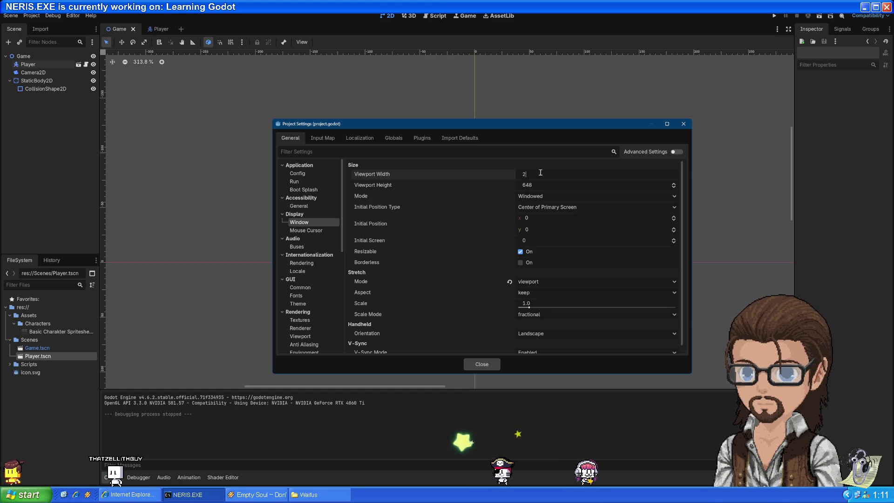
type("560")
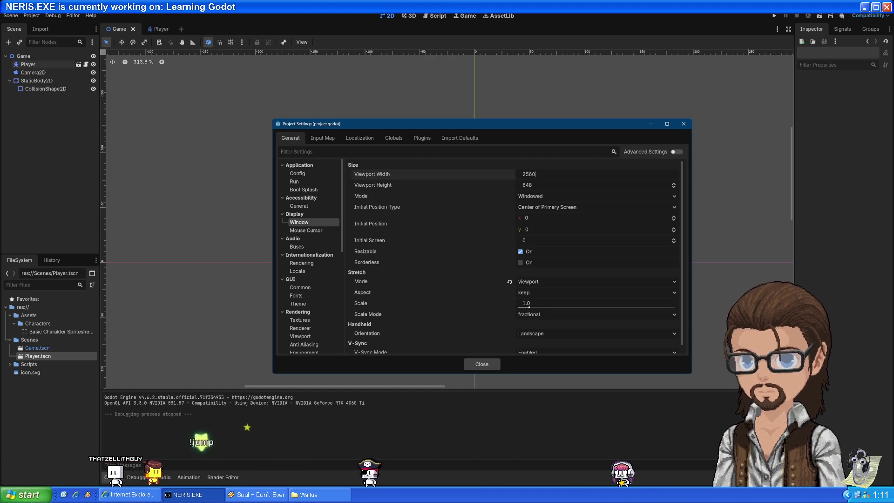
key("alt+Tab")
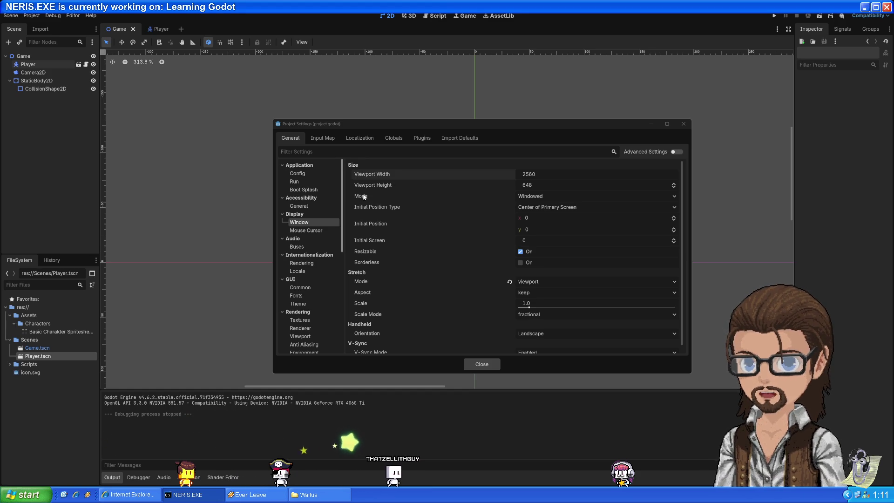
left_click(524, 185)
type("1440")
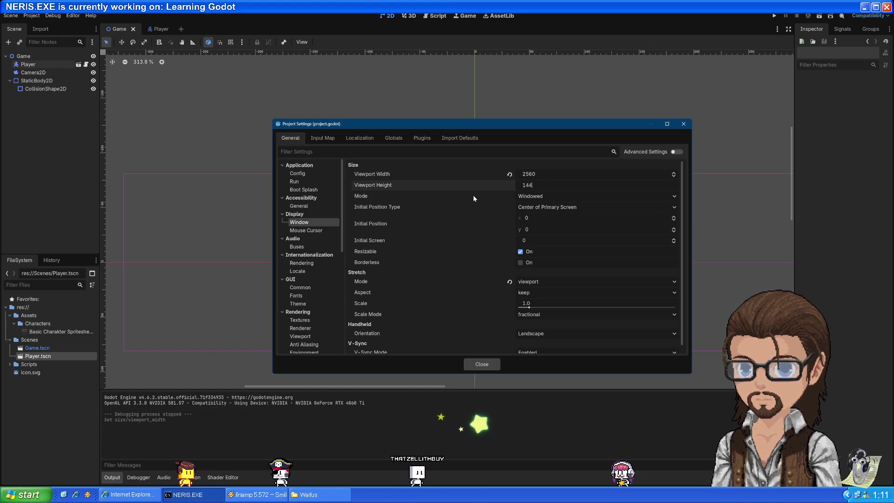
left_click(486, 367)
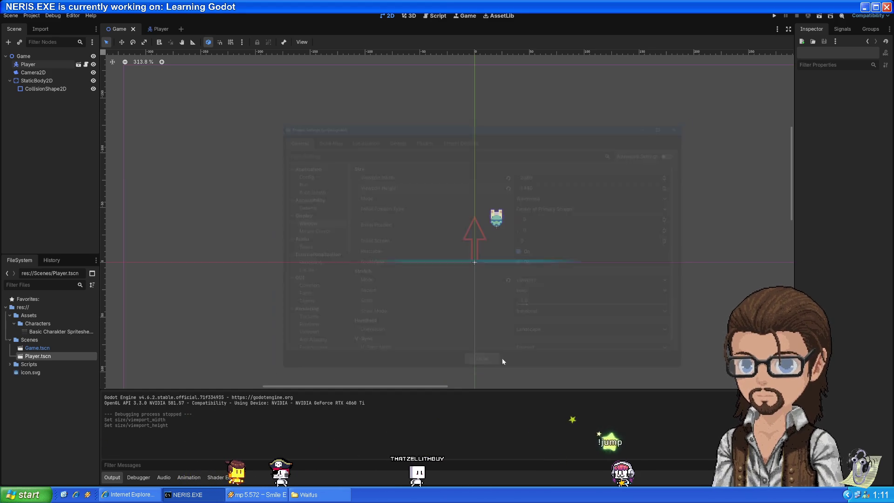
left_click(774, 15)
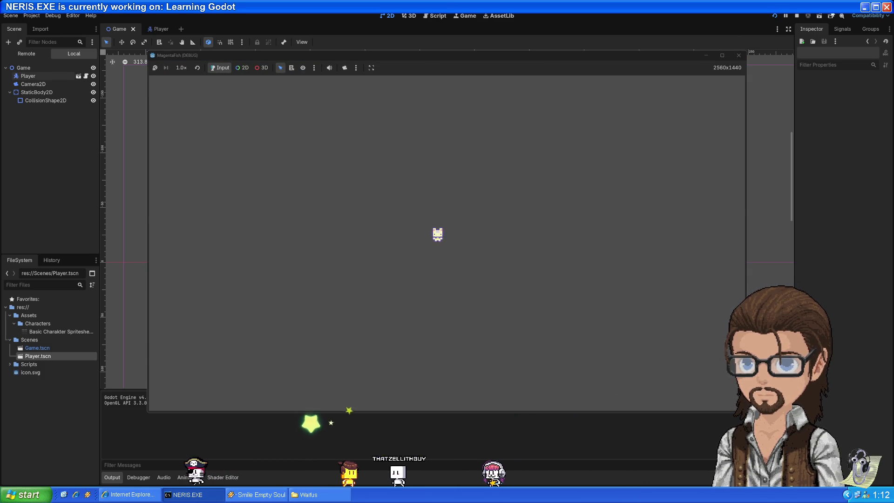
left_click(737, 55)
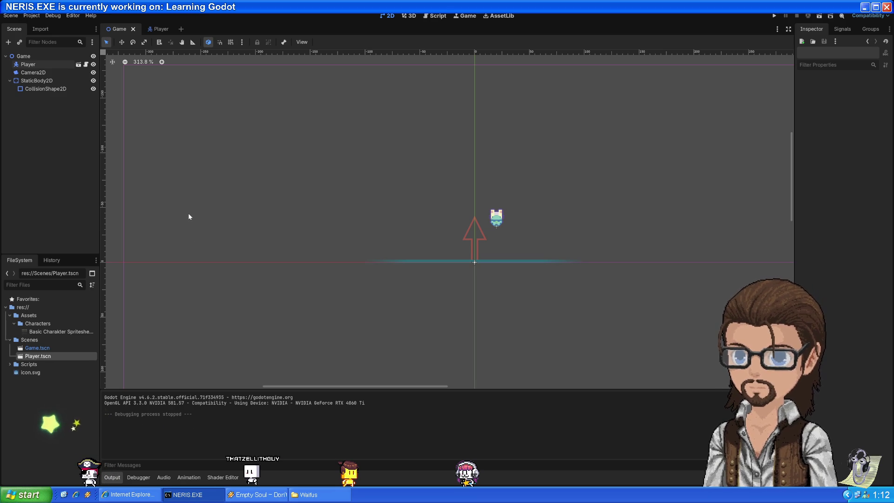
Step: Revert the viewport size to 1152x648 and briefly test-run the game
left_click(32, 16)
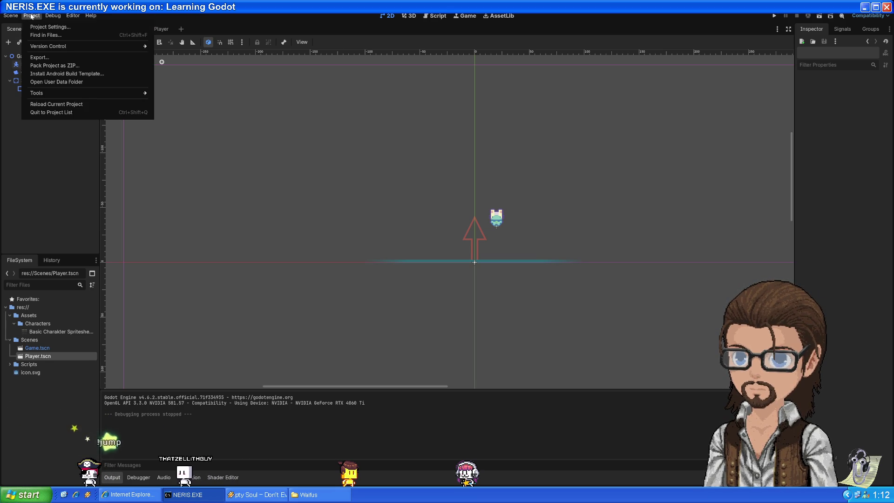
left_click(35, 26)
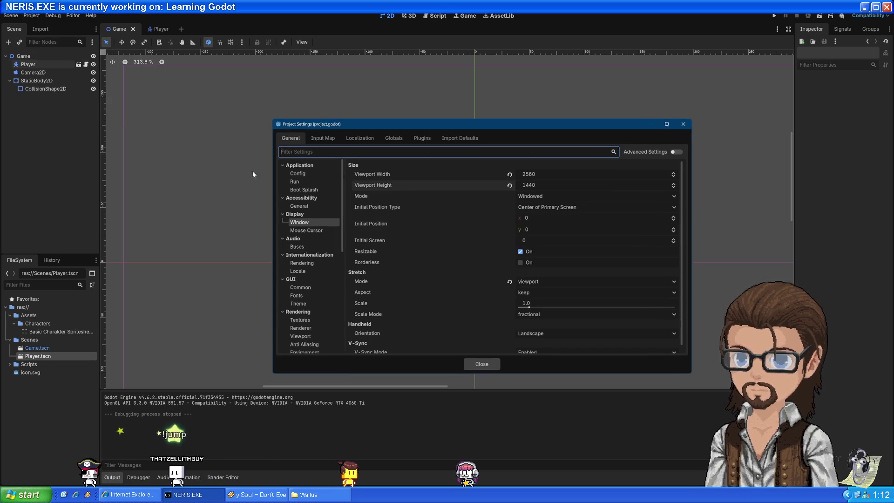
left_click(509, 186)
left_click(510, 174)
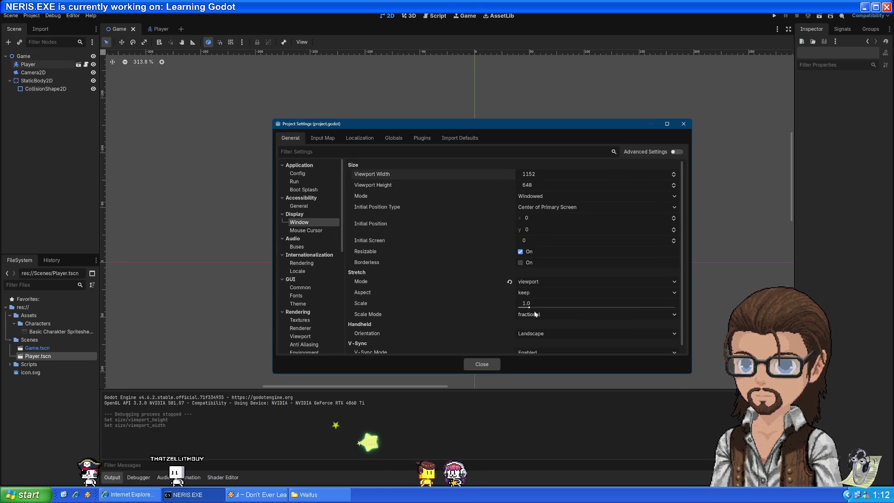
left_click(530, 303)
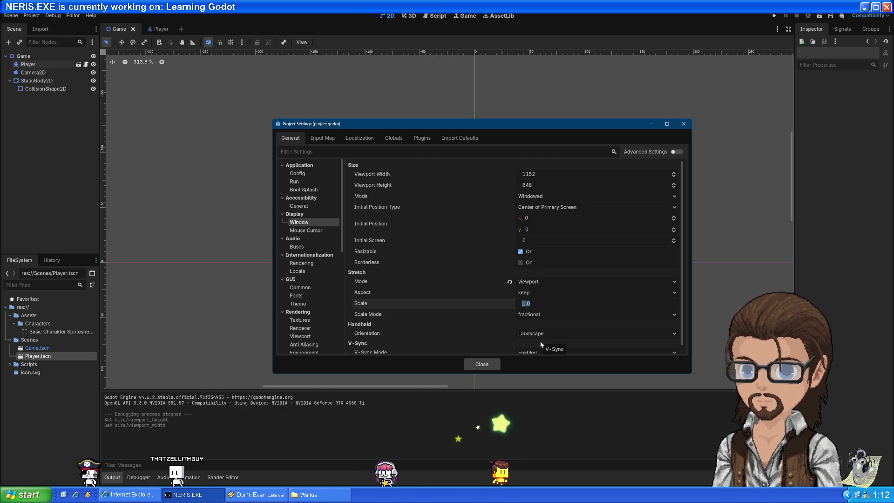
type("2")
left_click(479, 364)
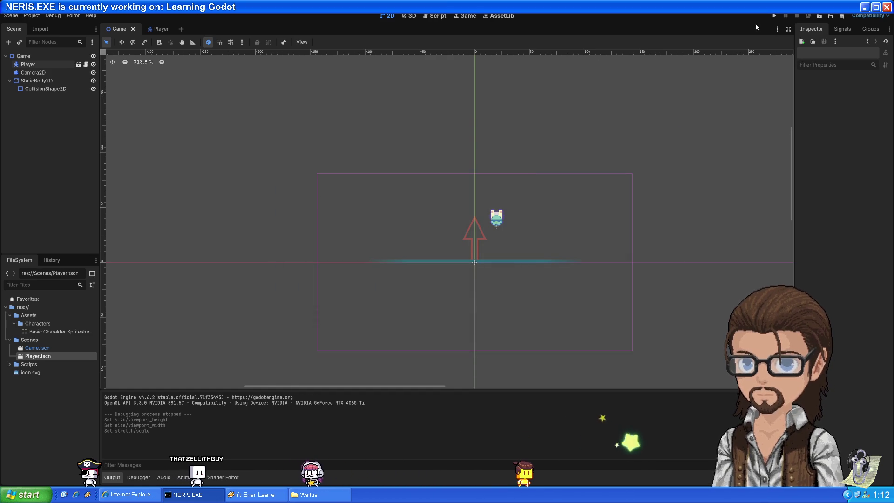
left_click(774, 15)
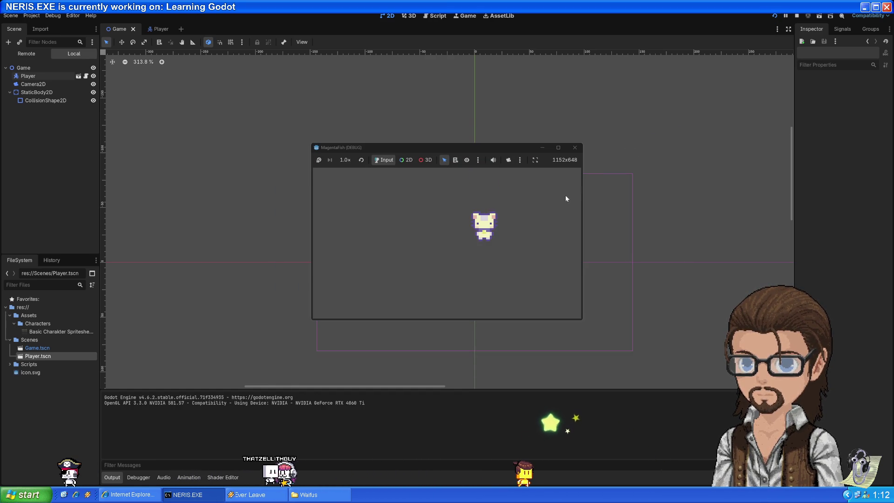
left_click(575, 147)
Step: Switch the stretch mode to canvas_items
left_click(31, 16)
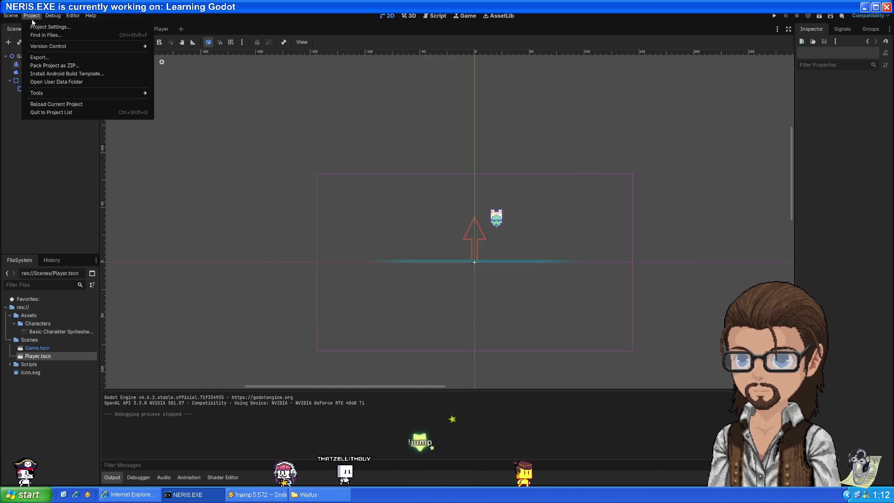
left_click(32, 26)
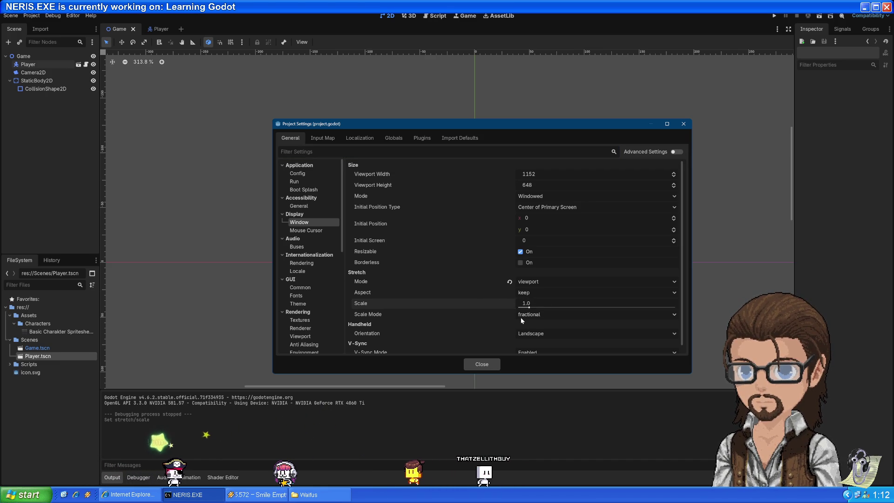
left_click(536, 282)
left_click(531, 292)
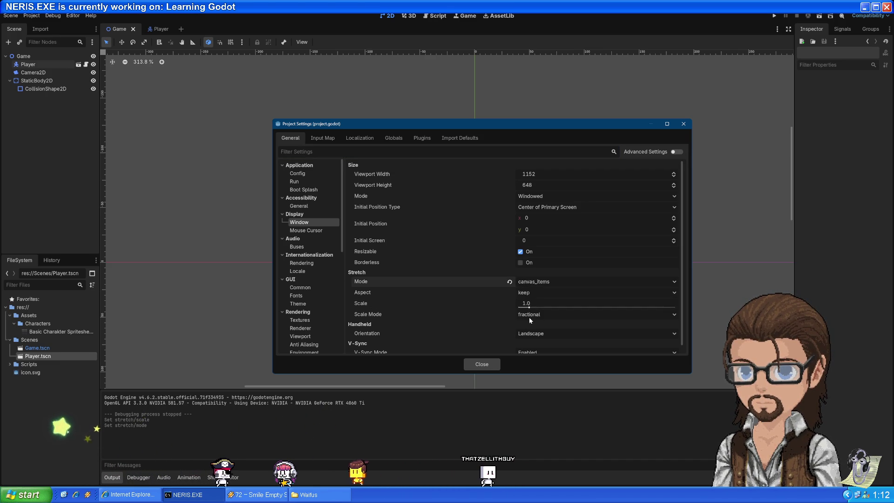
left_click(481, 365)
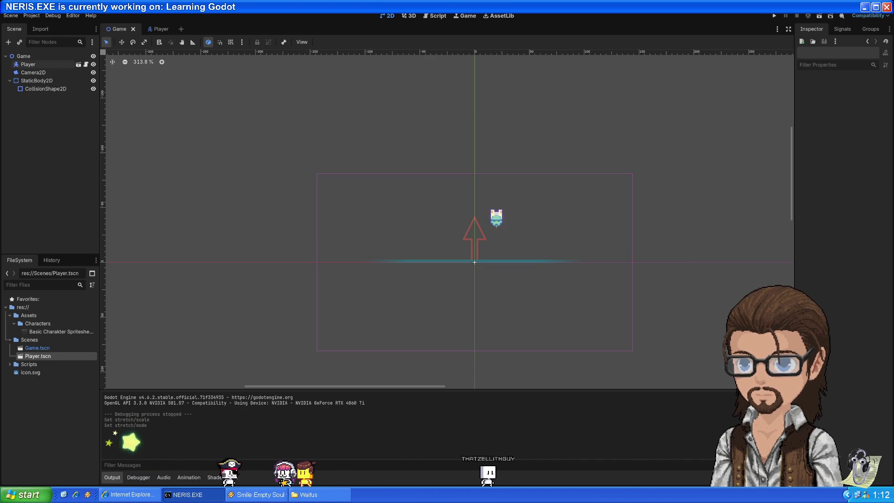
Step: Set the stretch scale to 2.0, then run the game with F5 and stop it
left_click(31, 15)
left_click(42, 26)
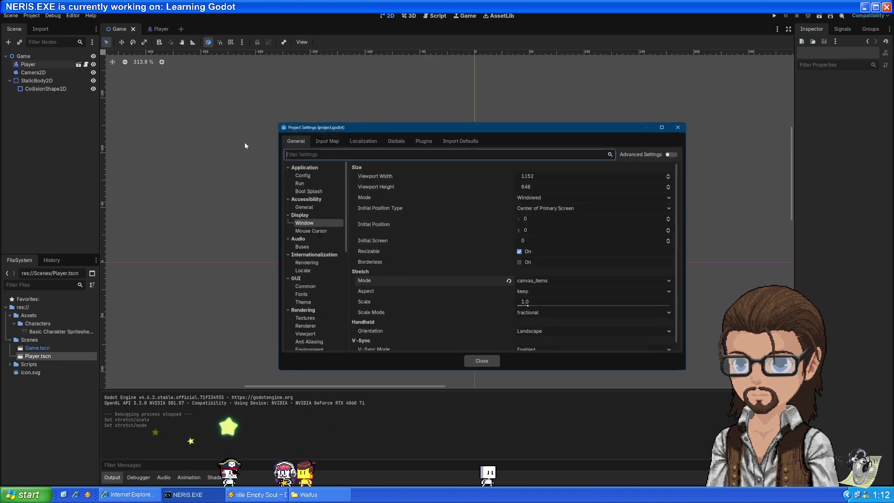
left_click(532, 303)
type("2")
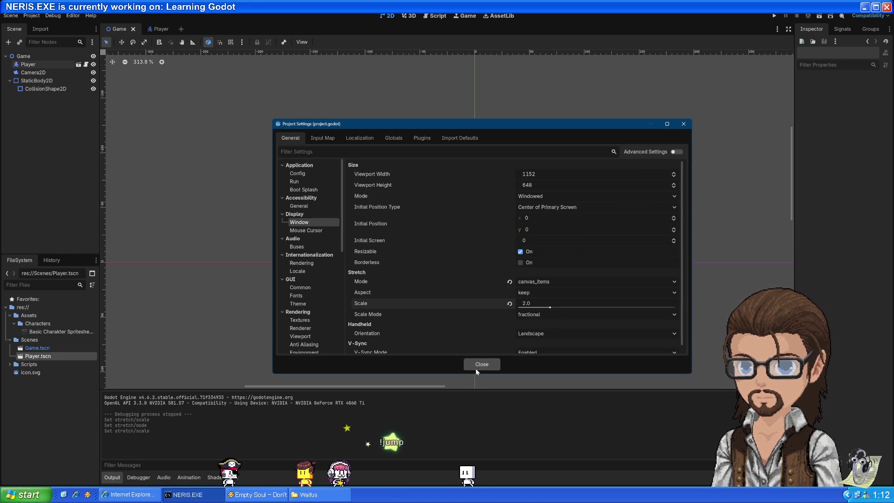
left_click(480, 365)
key("F5")
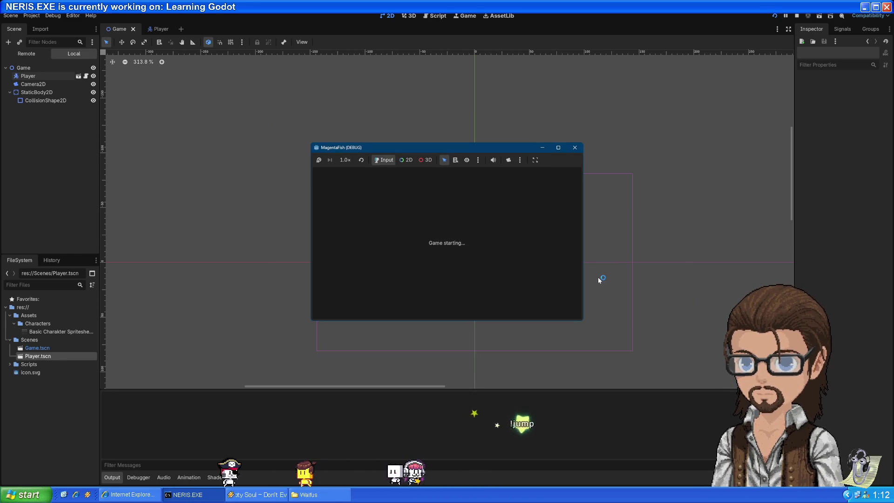
left_click(574, 147)
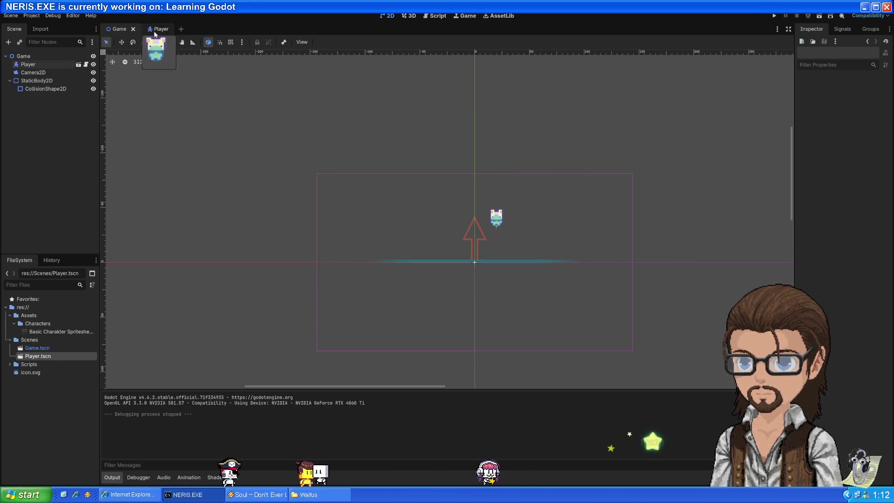
Step: Set the viewport width to 2560 and height to 1440
left_click(33, 16)
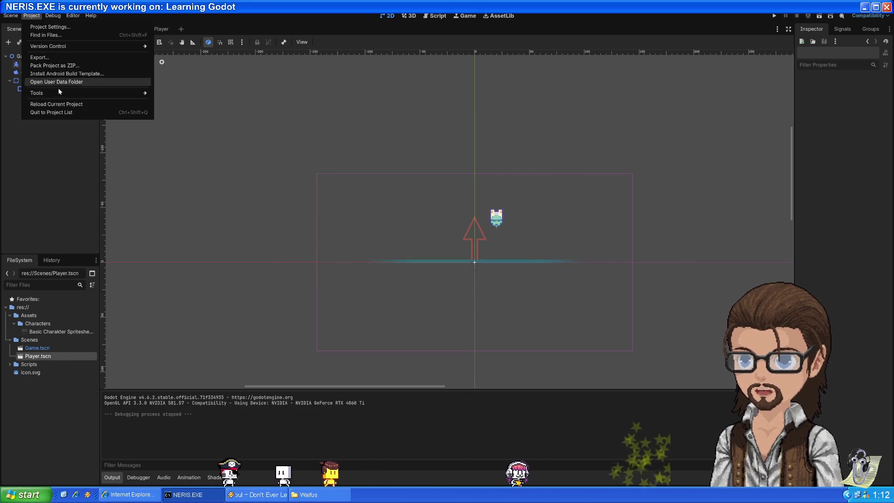
left_click(50, 27)
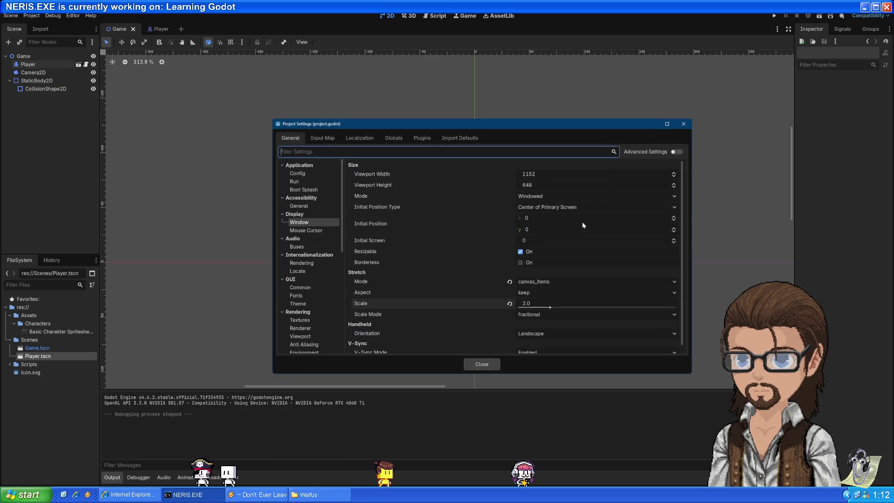
left_click(538, 175)
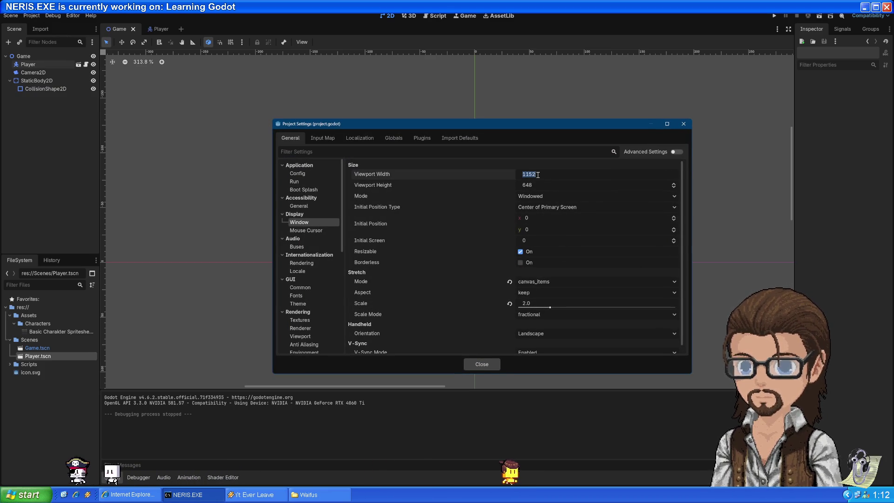
type("2560")
key("Tab")
type("1440")
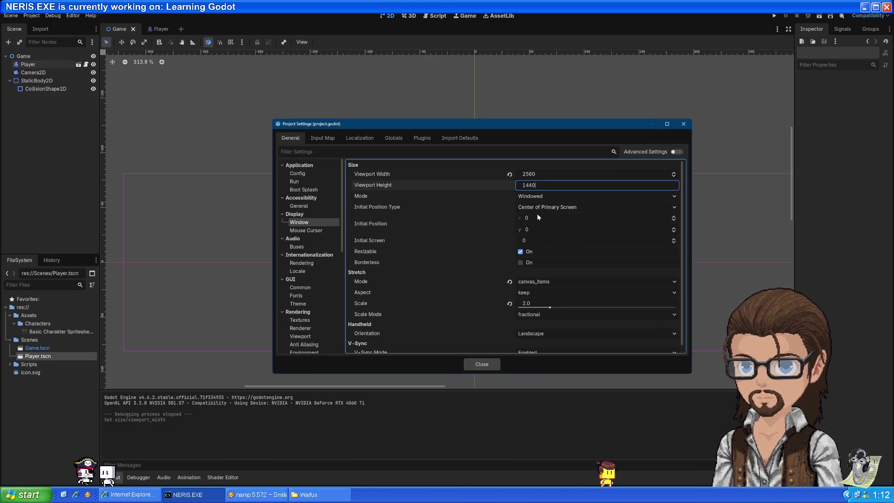
left_click(479, 365)
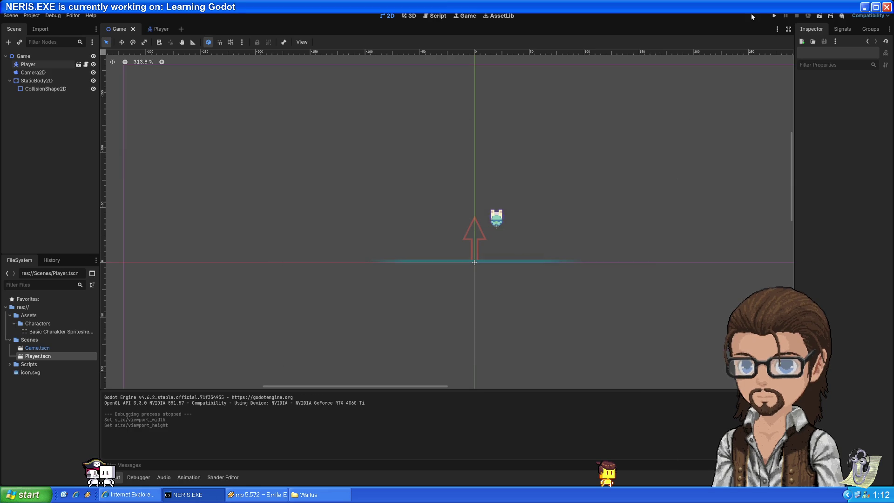
Step: Run the game, move the player left and right while jumping, then close the game window
left_click(775, 16)
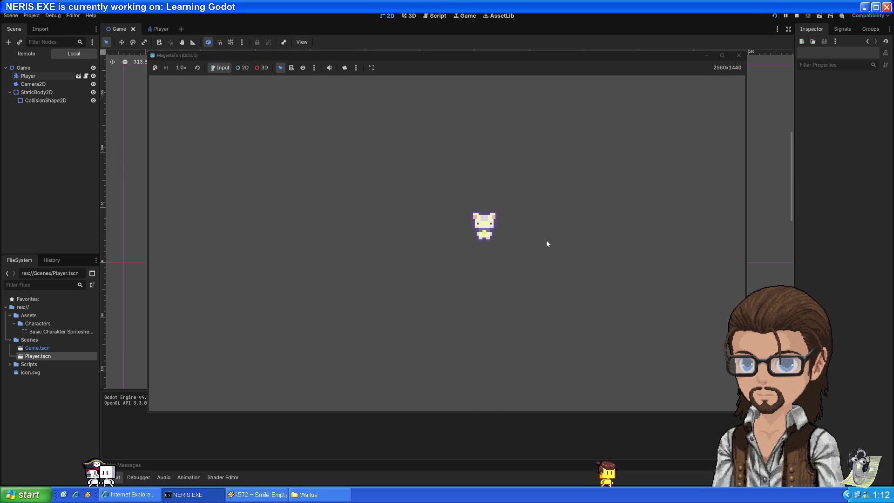
key("Left")
key("Up")
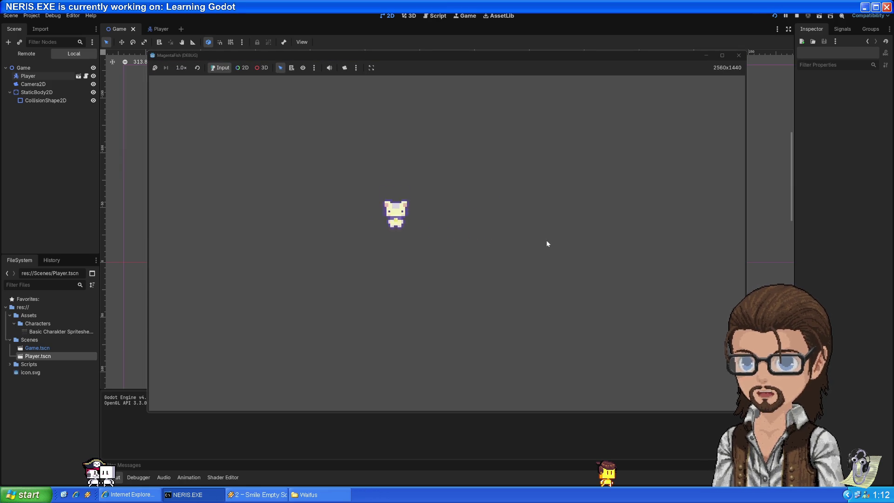
key("Right")
key("Left")
key("Up")
key("Right")
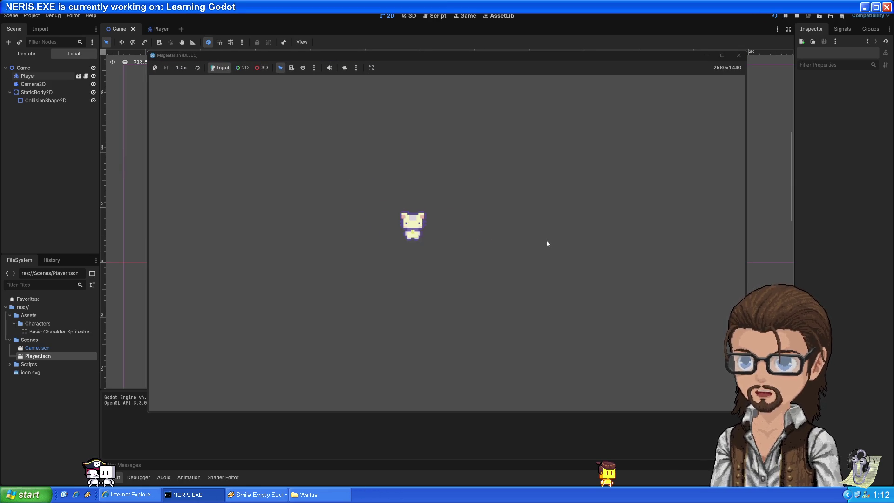
key("Up")
key("Left")
key("Right")
key("Up")
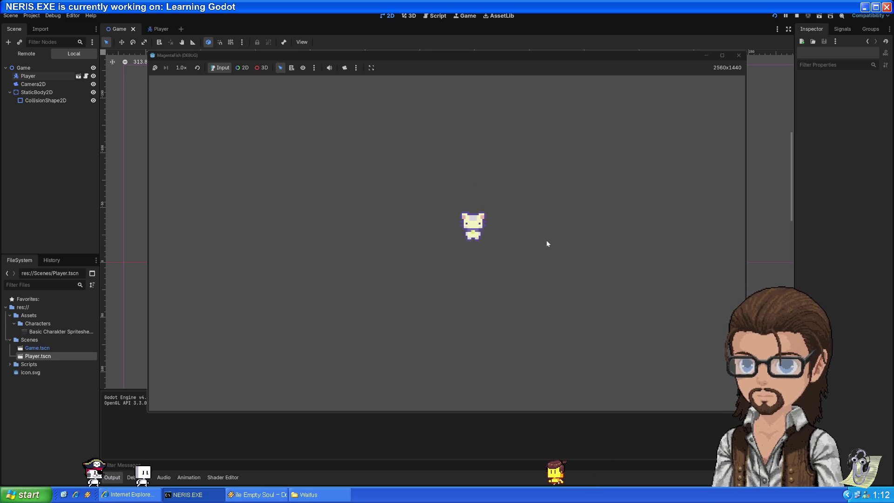
key("Left")
key("Up")
key("Right")
key("Up")
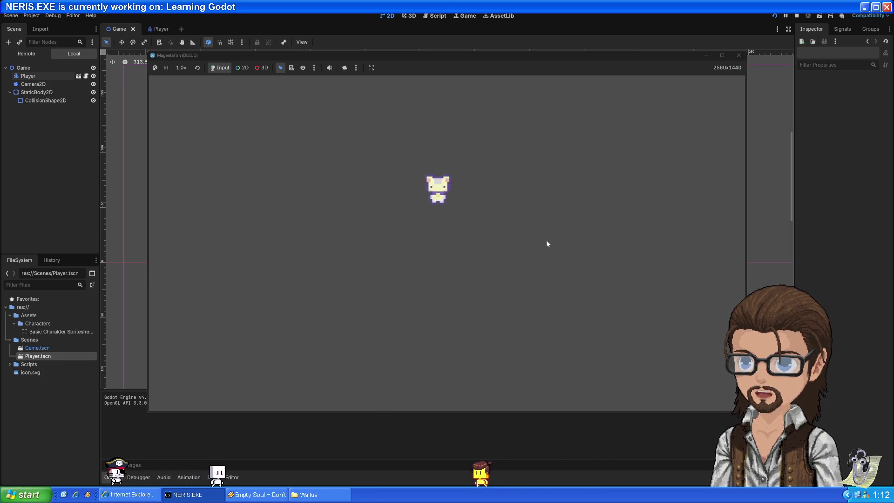
key("Left")
key("Left")
key("Up")
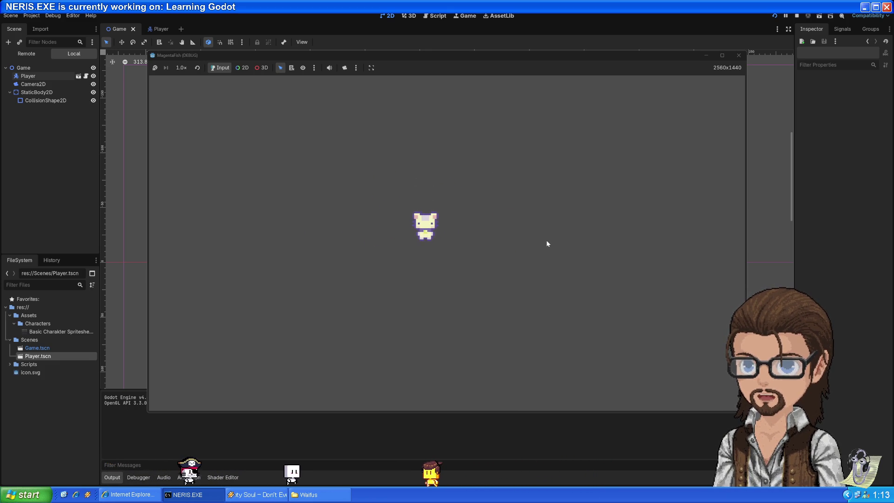
left_click(739, 55)
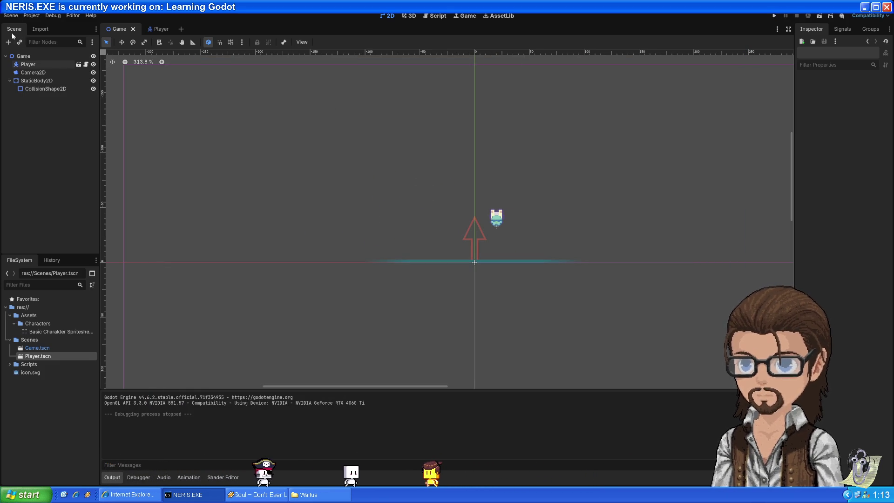
Step: Pick a different option from the Stretch Mode list in Project Settings
left_click(31, 16)
left_click(40, 27)
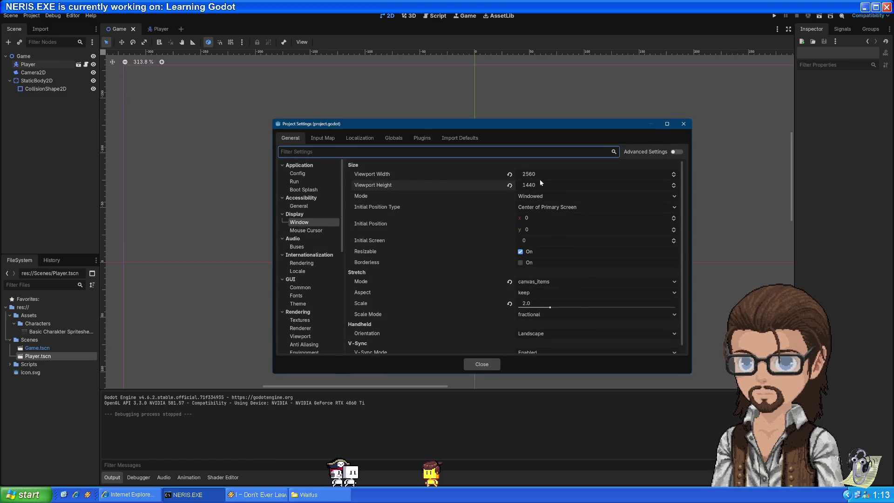
left_click(544, 282)
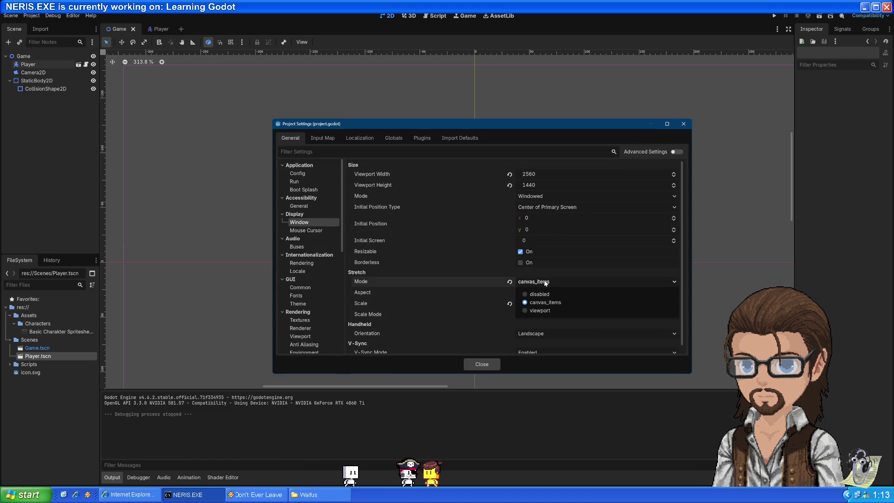
left_click(534, 312)
left_click(483, 364)
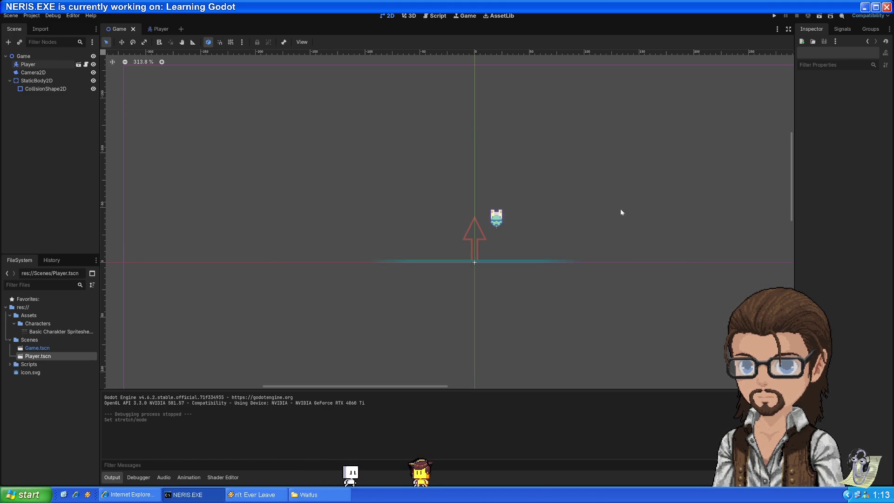
Step: Run the game, maximize its window to inspect the player sprite, then restore it
left_click(779, 15)
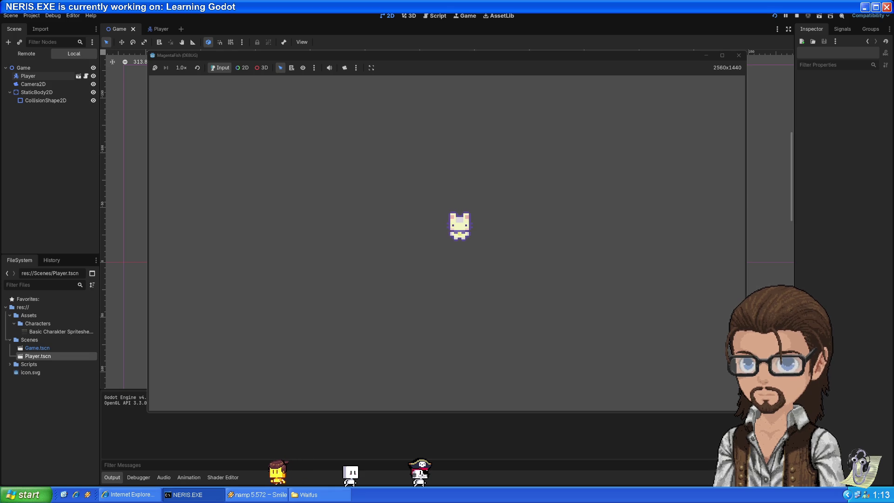
left_click(722, 56)
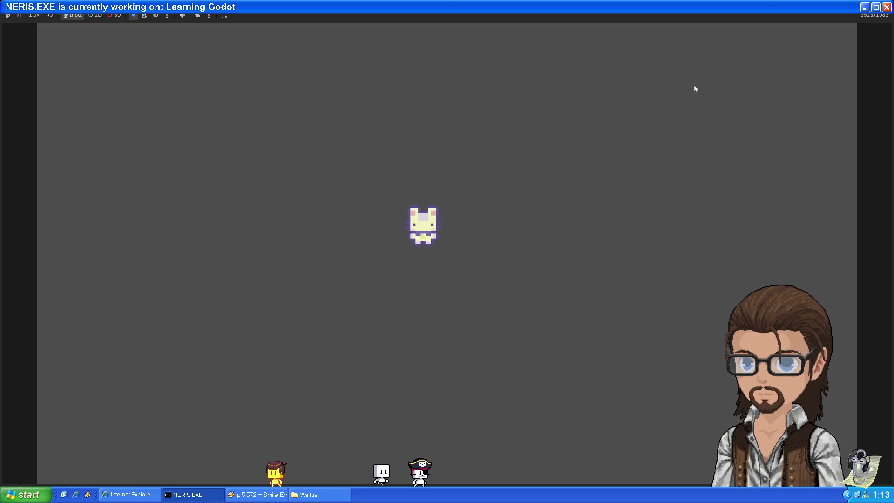
left_click(862, 7)
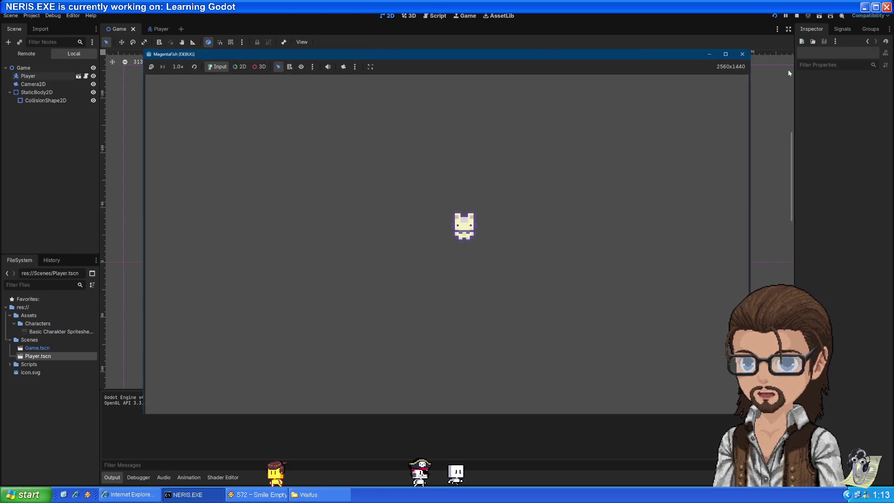
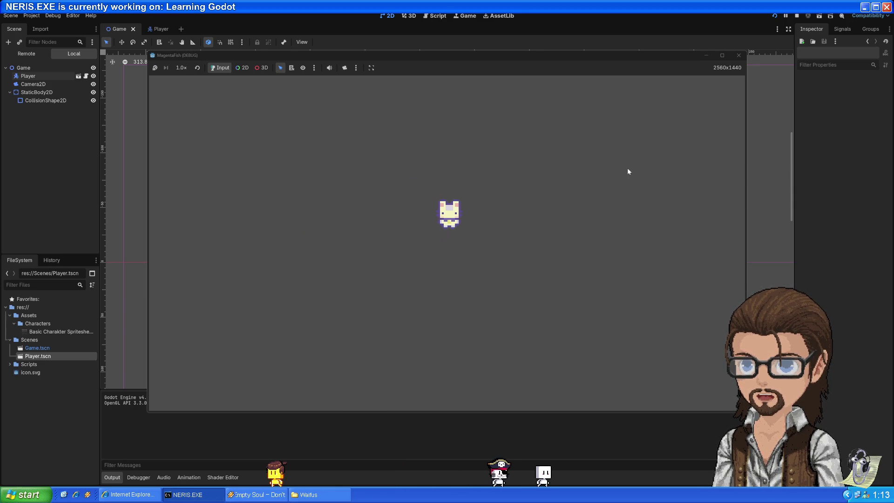
Step: Steer the player in every direction with the arrow keys, then stop the test run with F8
key("Left")
key("Down")
key("Right")
key("Up")
key("Left")
key("Down")
key("Right")
key("Up")
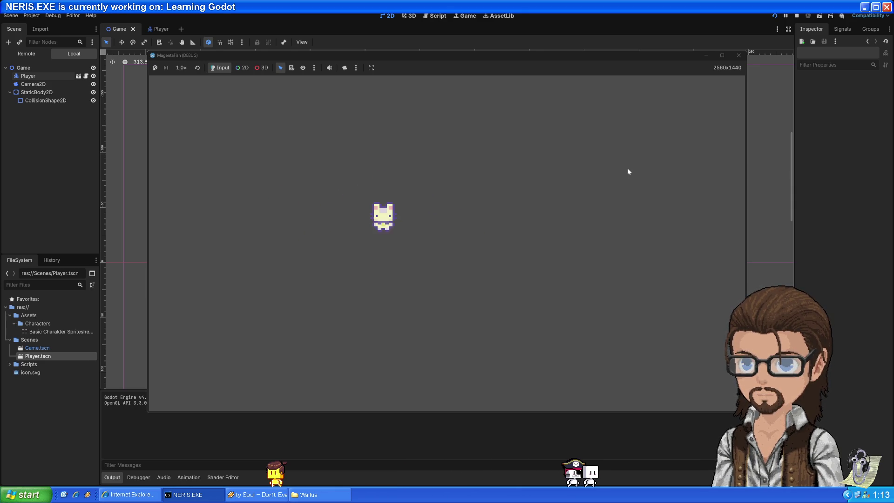
key("Right")
key("Up")
key("Right")
key("Down")
key("Left")
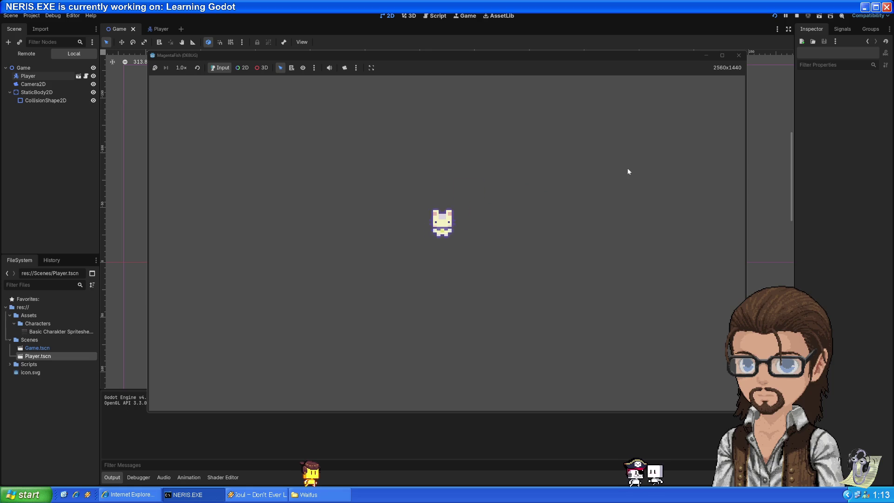
key("Right")
key("Up")
key("Right")
key("Down")
key("Right")
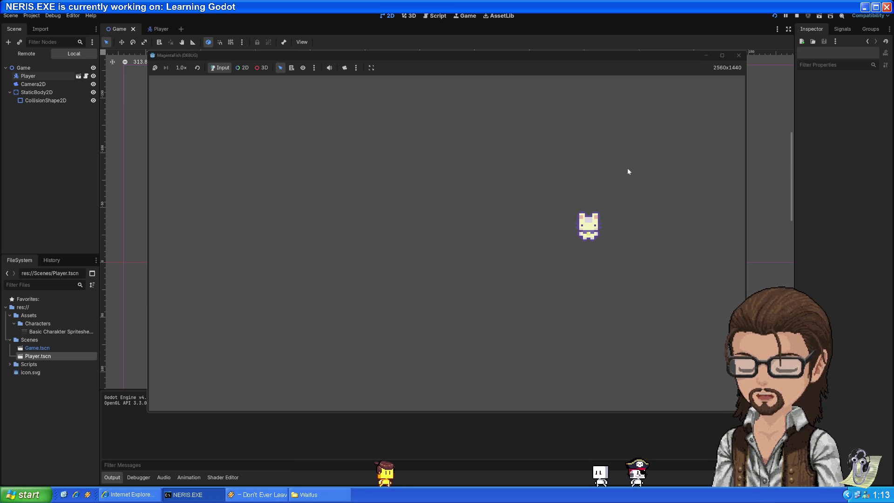
key("Left")
key("Up")
key("Left")
key("Up")
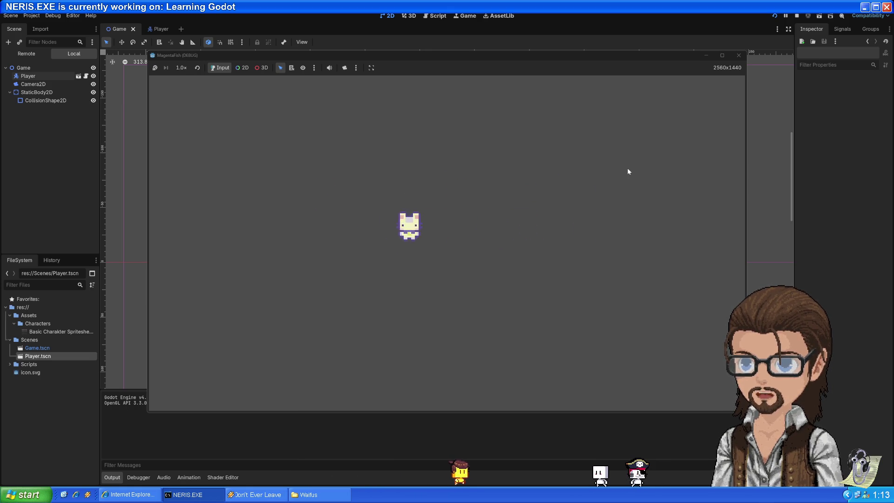
key("Right")
key("Up")
key("Left")
key("Down")
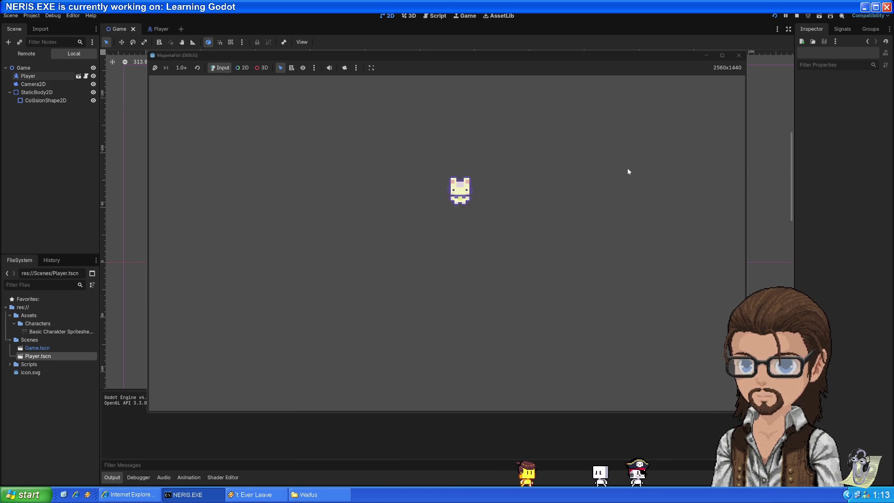
key("Right")
key("Down")
key("Right")
key("Up")
key("Left")
key("Up")
key("Left")
key("Down")
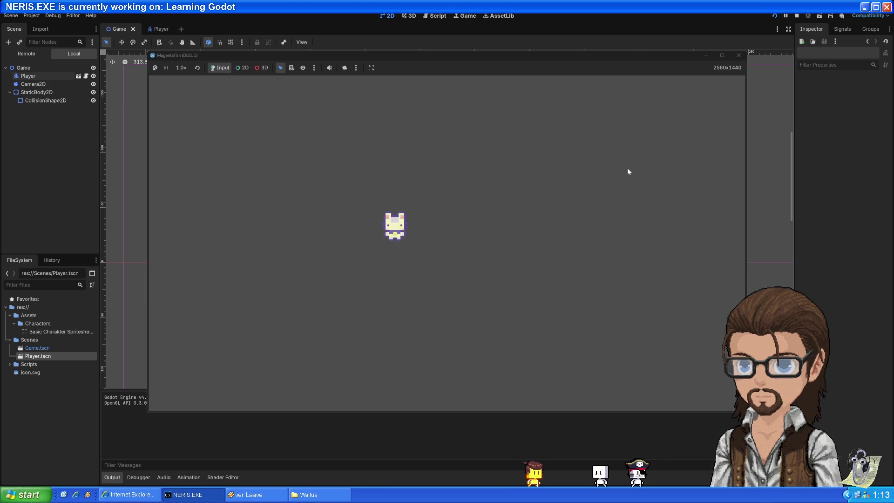
key("F8")
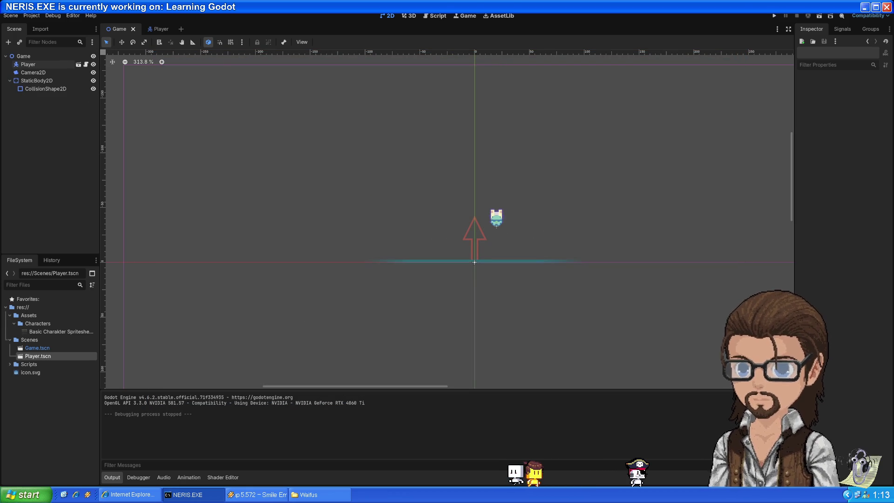
Step: Resume the YouTube tutorial briefly and pause it on the player.gd script view
key("alt+Tab")
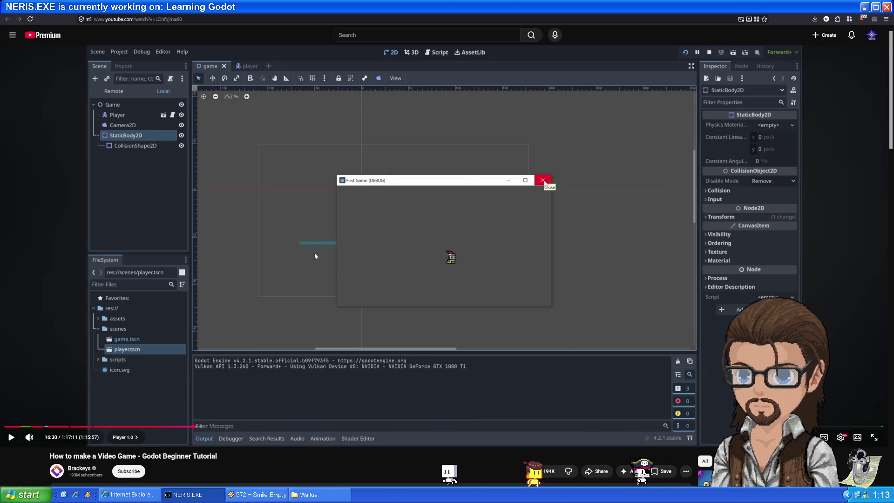
left_click(304, 290)
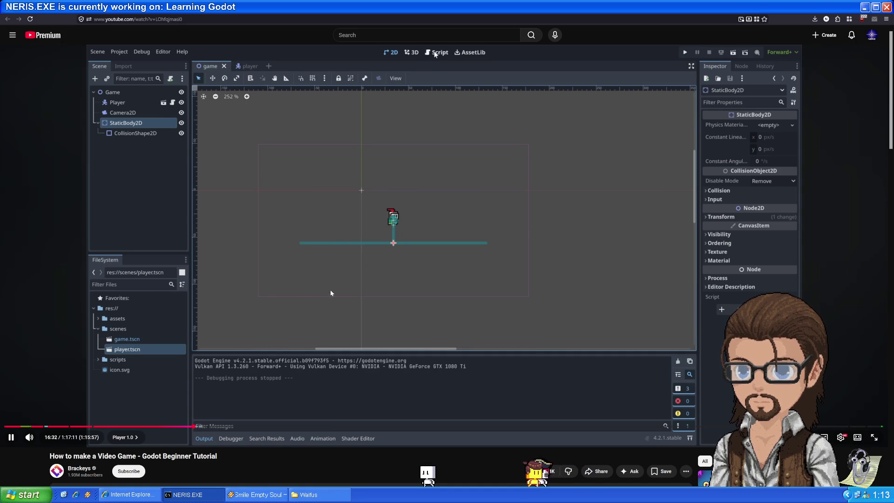
left_click(328, 293)
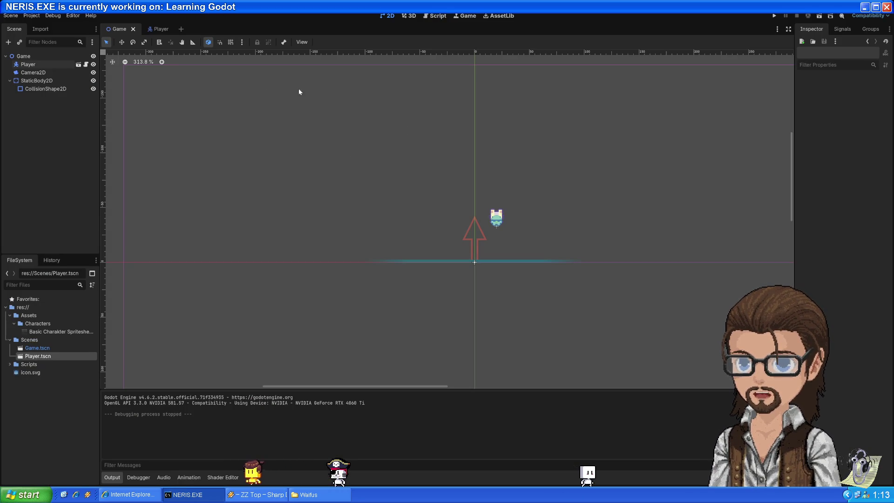
Step: Drag the Player to the camera frame's right edge, at position 319, -2
scroll(502, 206, "down", 5)
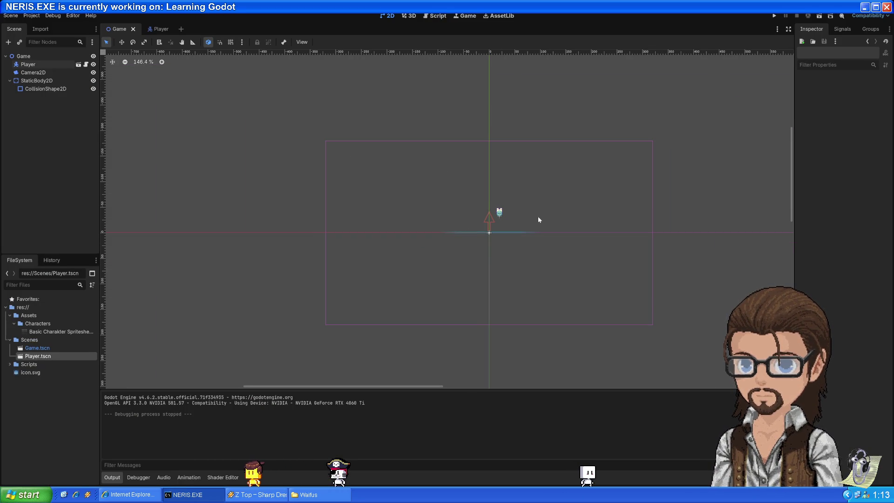
scroll(539, 218, "up", 1)
scroll(538, 218, "up", 1)
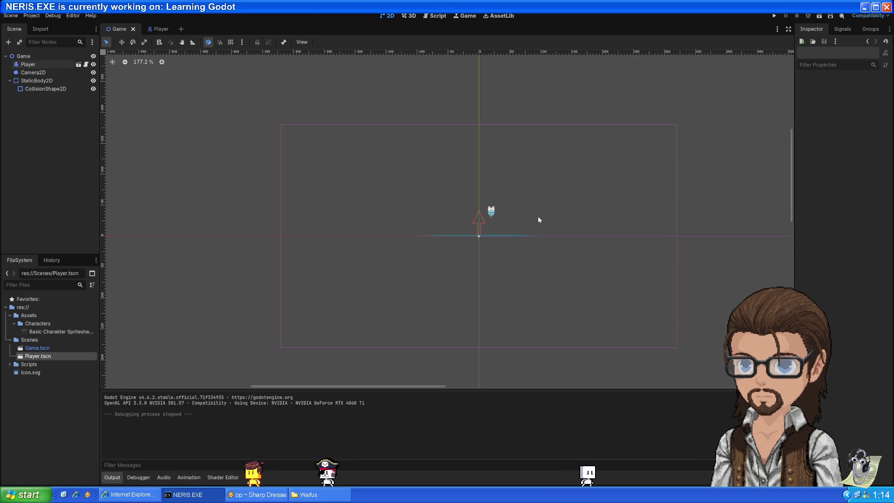
mouse_move(493, 216)
left_mouse_down()
mouse_move(669, 168)
mouse_move(672, 127)
mouse_move(669, 225)
mouse_move(676, 231)
left_mouse_up()
Step: Test-run the game, close it, and select the Camera2D node
left_click(773, 16)
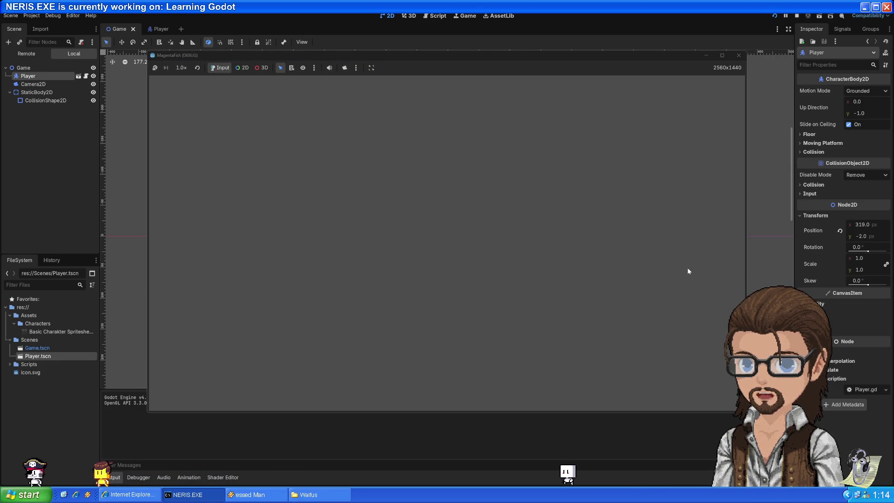
left_click(739, 57)
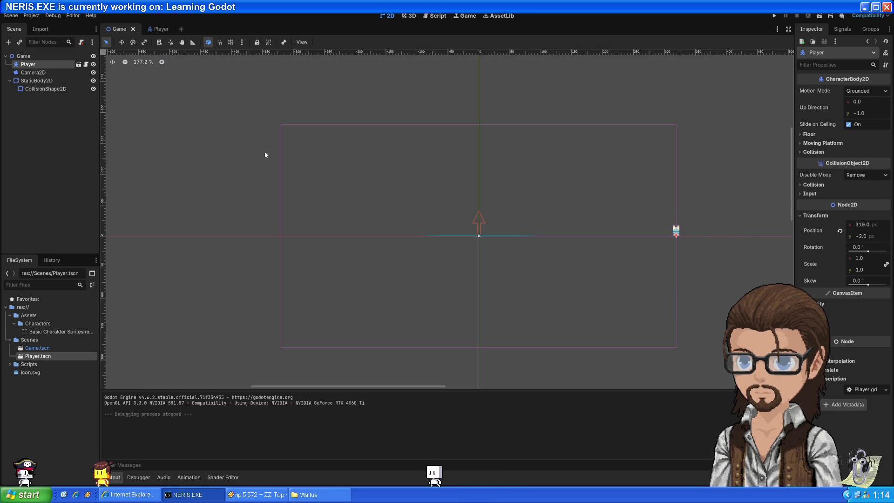
left_click(34, 73)
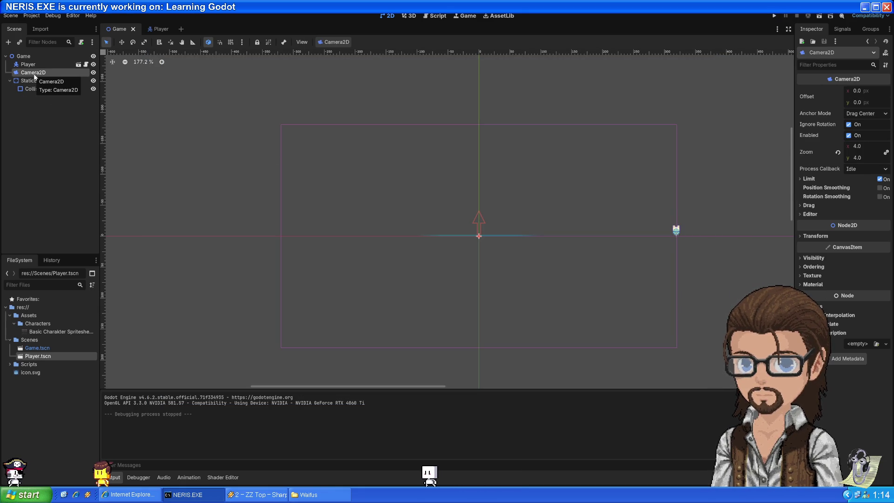
Step: Set window stretch mode to disabled with scale 1.0, then run the game
left_click(31, 16)
left_click(42, 25)
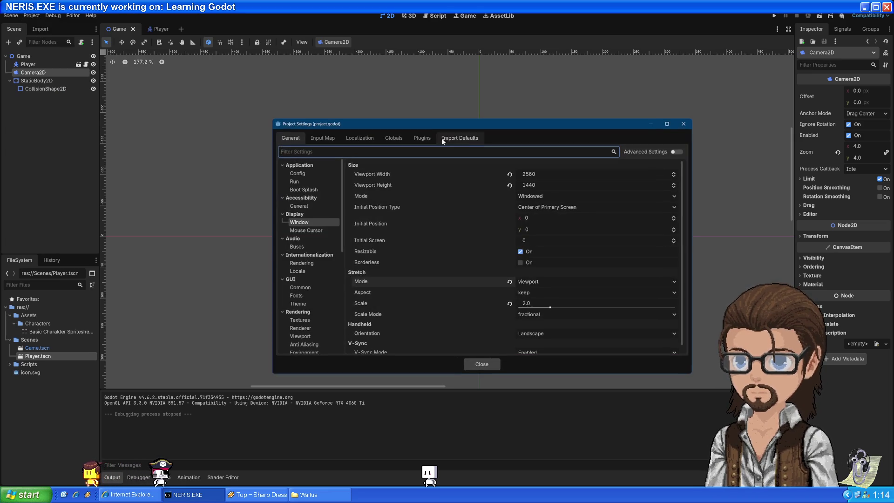
left_click(535, 281)
left_click(530, 292)
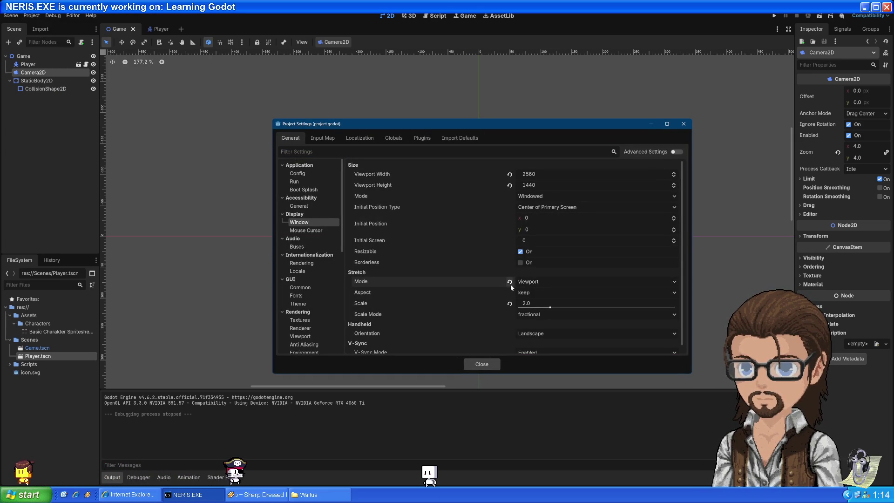
left_click(509, 303)
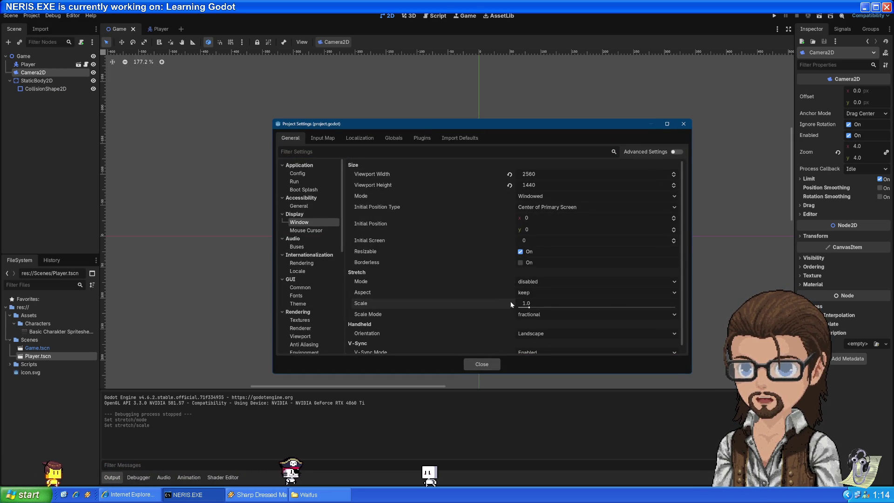
left_click(481, 366)
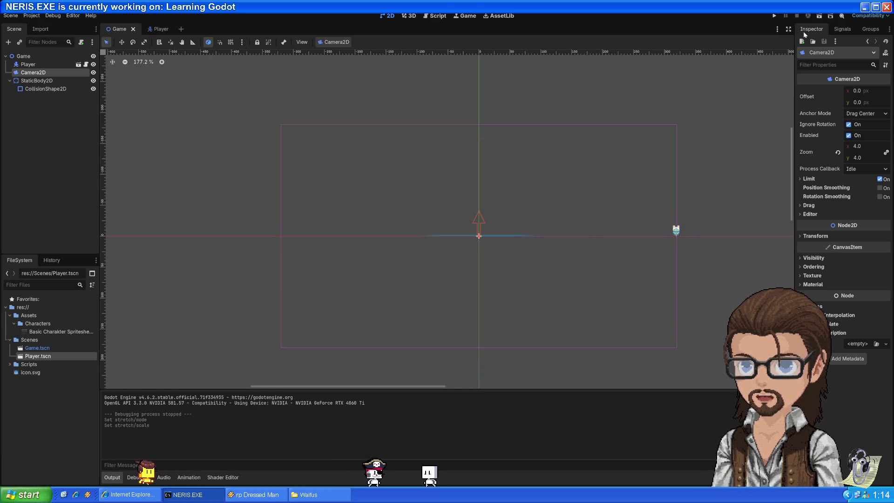
left_click(774, 16)
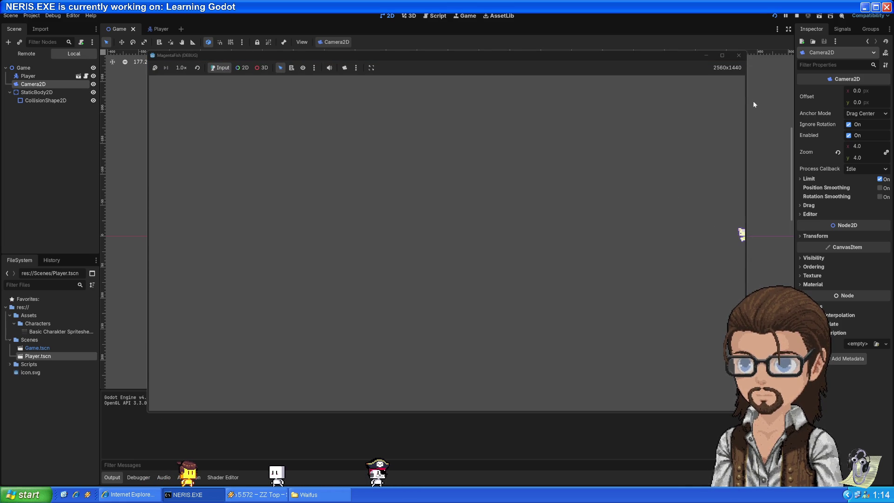
Step: Stop the game and restore the viewport size to 1152 × 648 in Project Settings
left_click(738, 56)
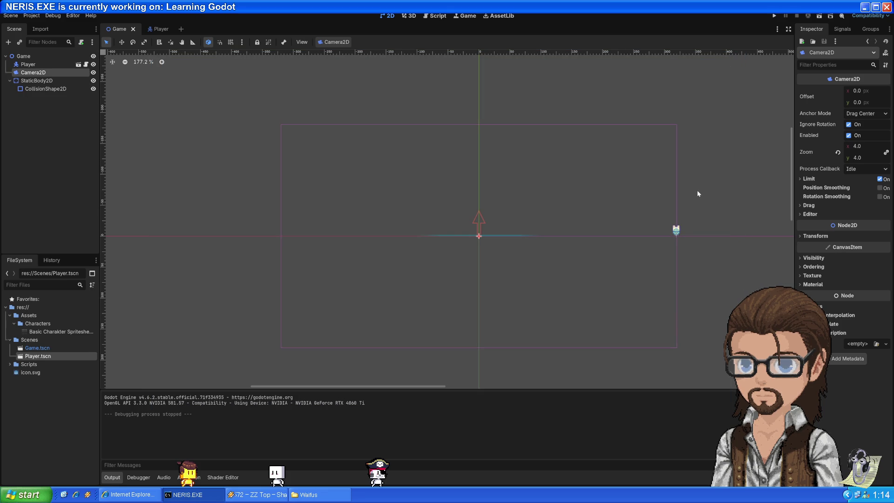
left_click(31, 16)
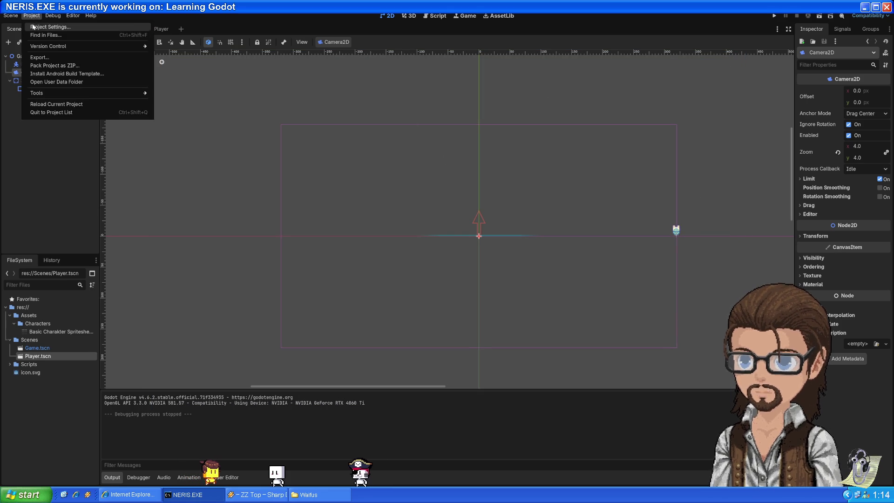
left_click(32, 27)
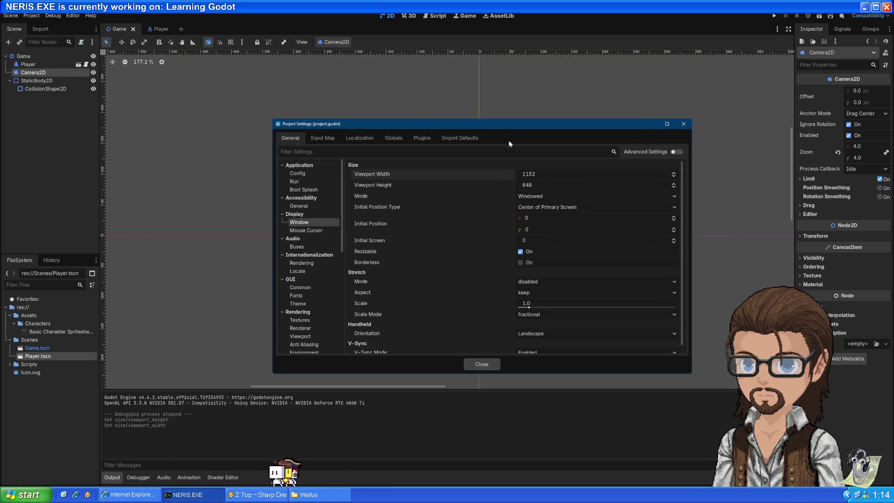
left_click_drag(498, 125, 347, 270)
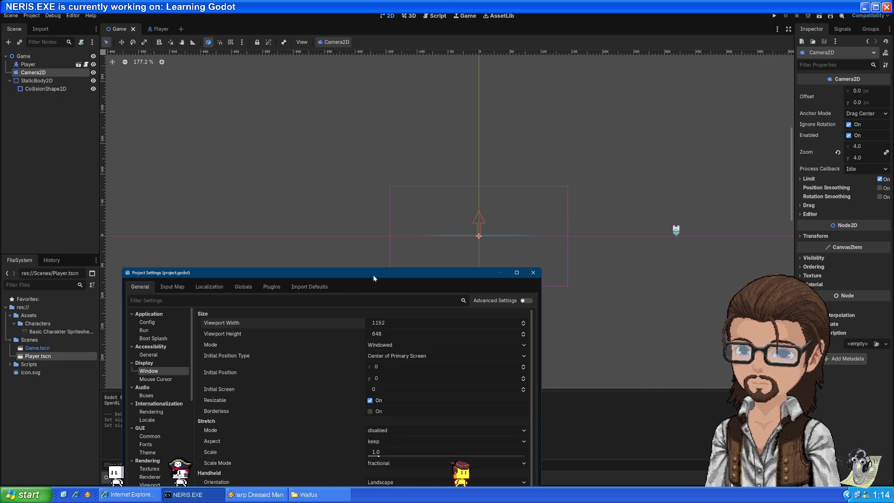
mouse_move(373, 274)
left_mouse_down()
mouse_move(381, 122)
mouse_move(362, 91)
left_mouse_up()
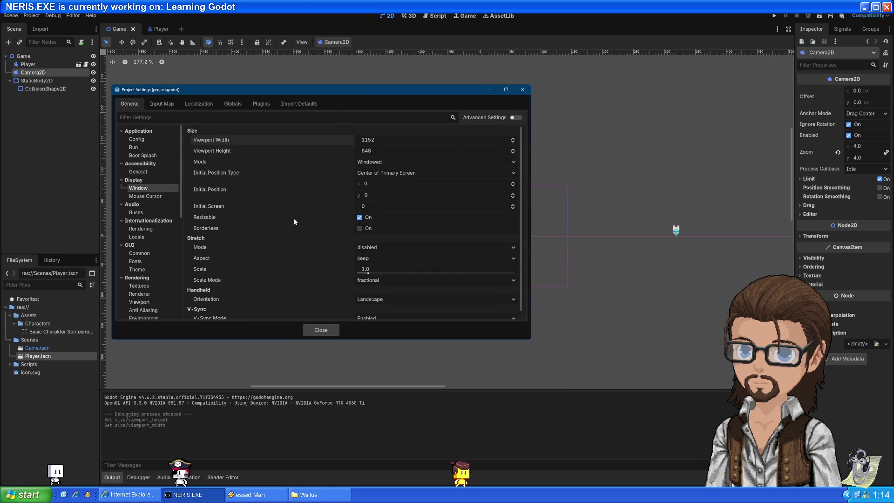
scroll(295, 249, "down", 1)
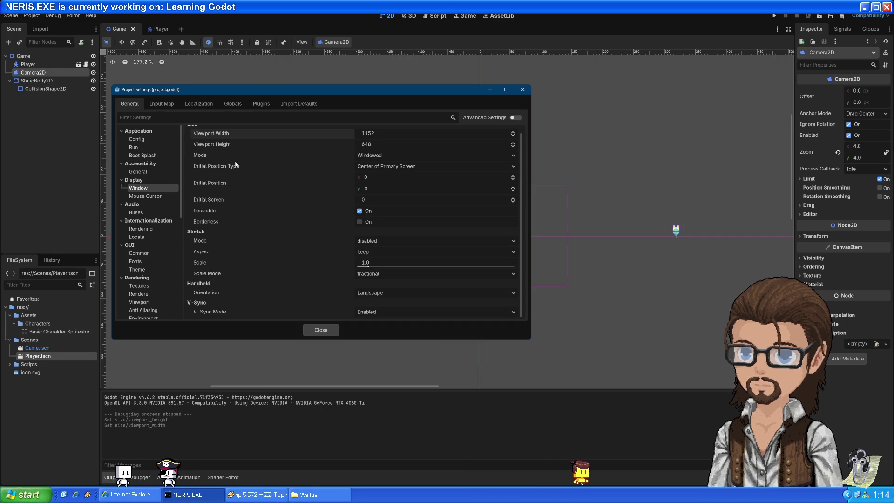
scroll(234, 160, "up", 1)
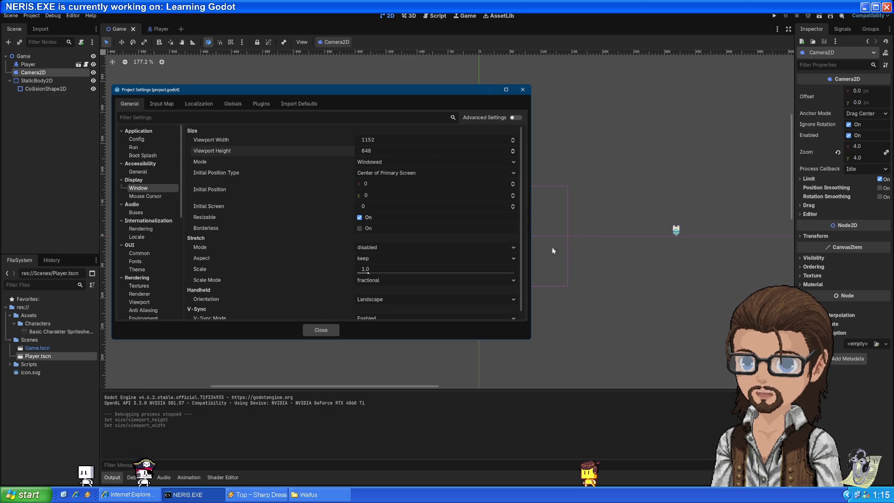
Step: Close the settings and drag the Player left to 144, -1 inside the camera frame
left_click(326, 330)
left_click_drag(674, 234, 561, 239)
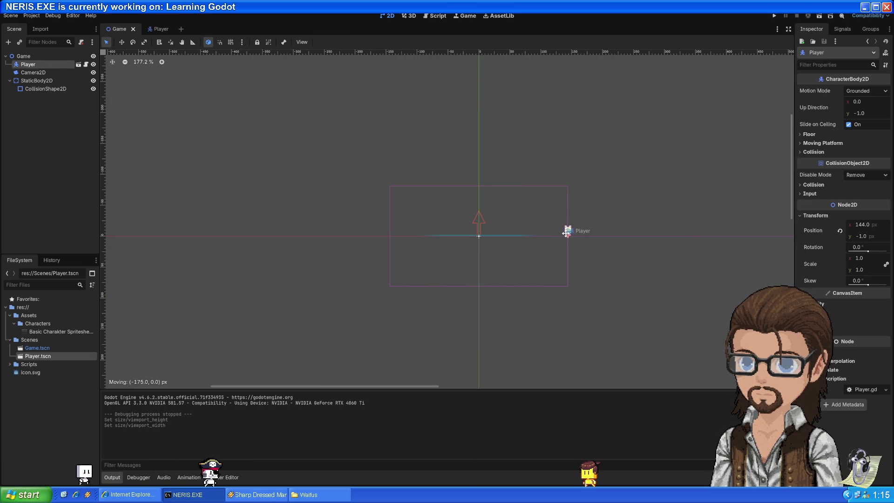
Step: Run the game, maximize its window, then close it with Alt+F4
left_click(773, 17)
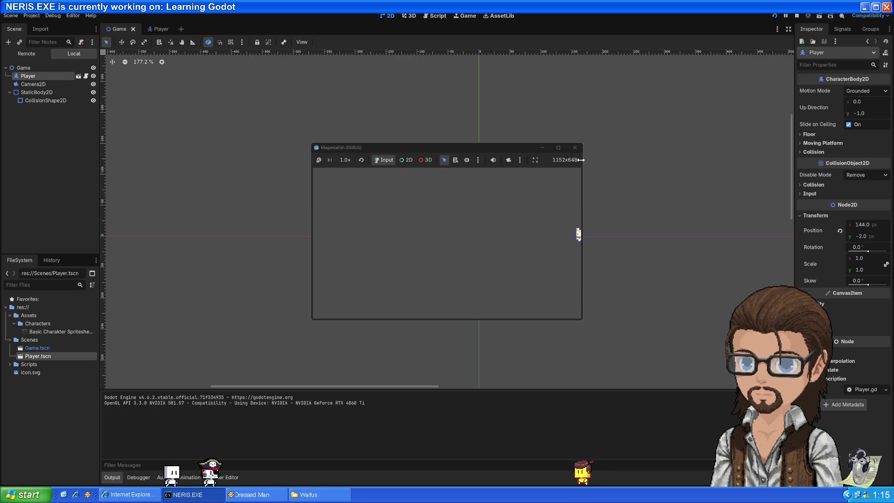
left_click(557, 147)
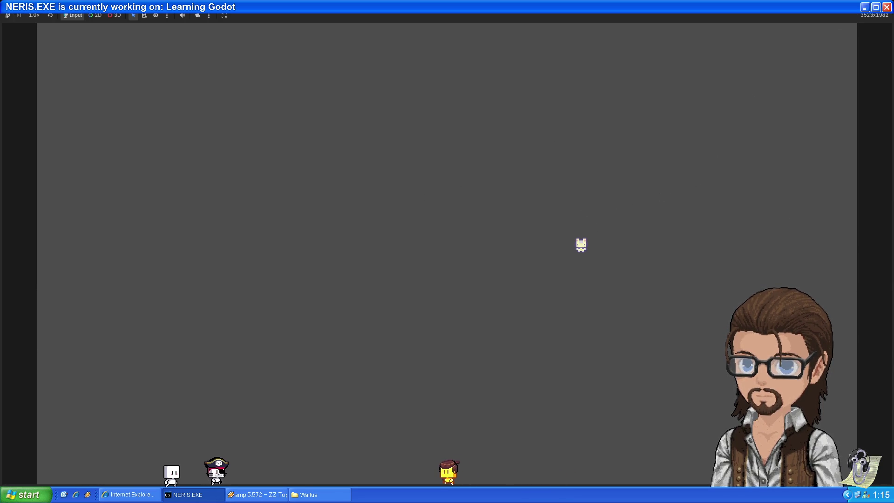
key("alt+F4")
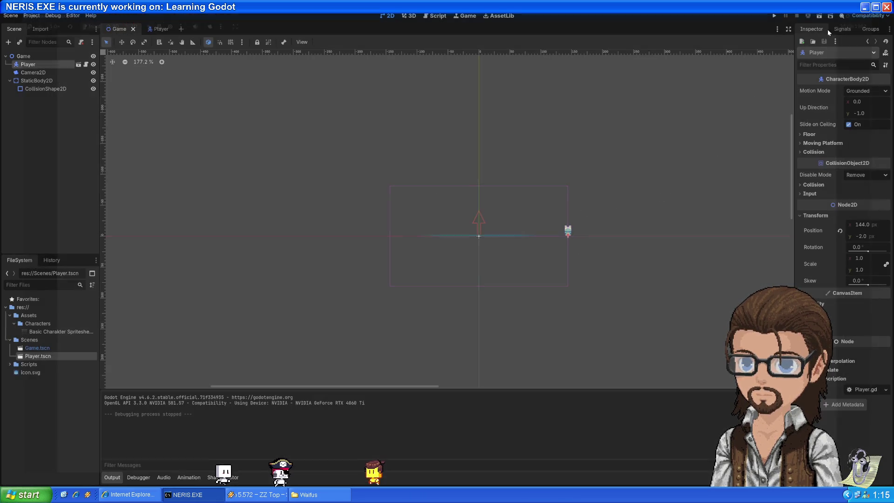
Step: Set the stretch mode to viewport, then run the game and stop it
left_click(31, 15)
left_click(47, 27)
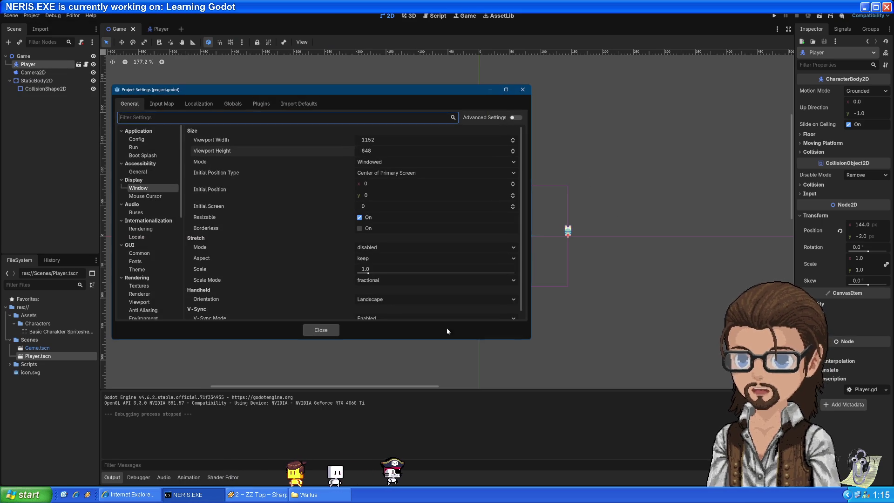
left_click(374, 248)
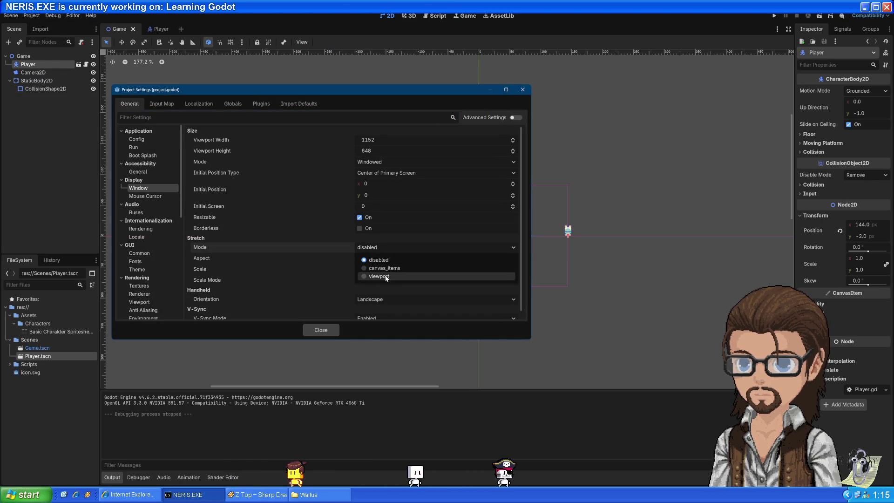
left_click(386, 278)
left_click(524, 90)
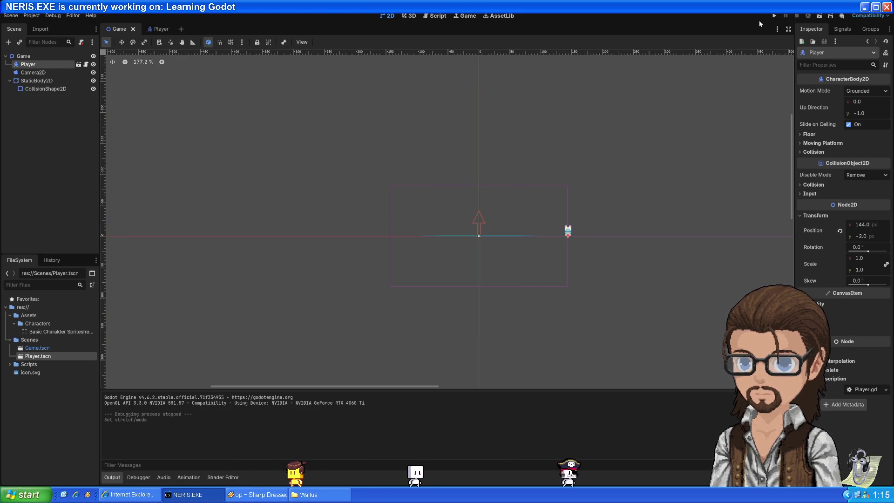
left_click(774, 16)
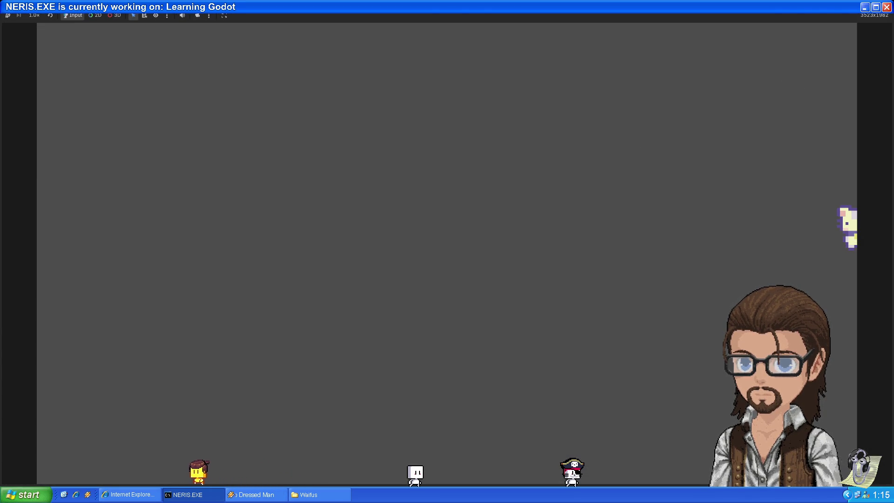
key("F8")
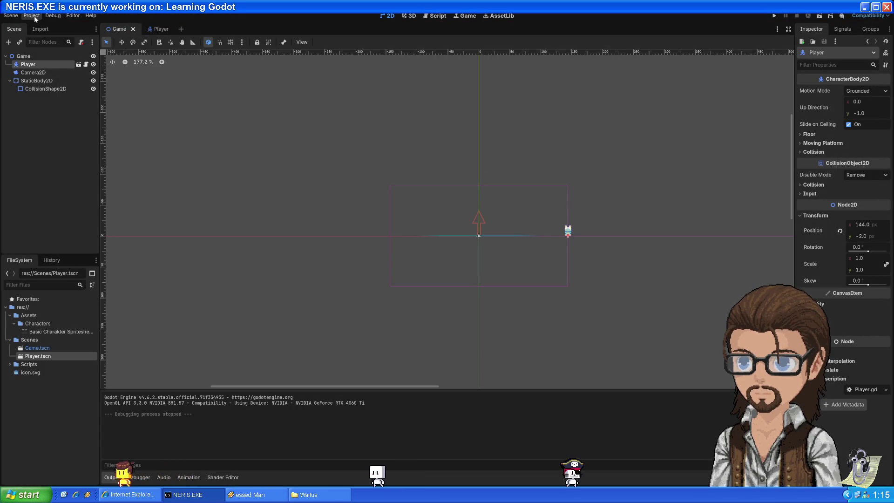
Step: Recheck the window settings, rerun the game maximized to check scaling, then close it
left_click(32, 15)
left_click(42, 27)
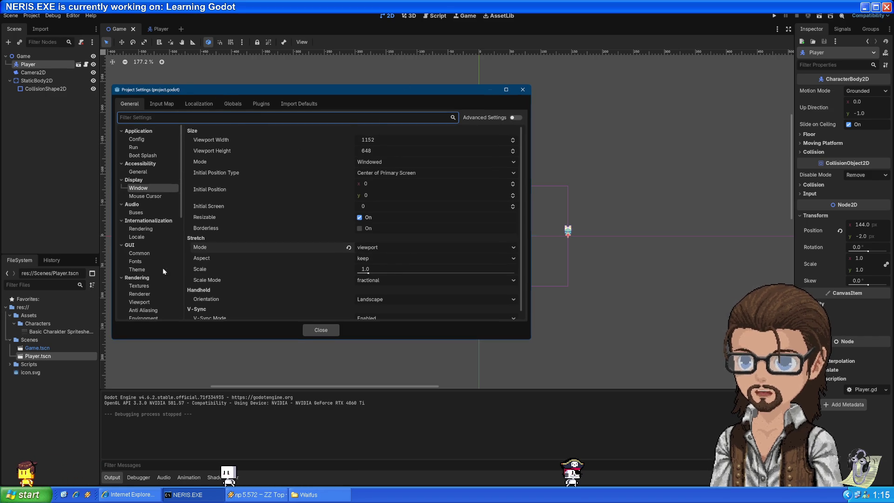
scroll(145, 261, "down", 4)
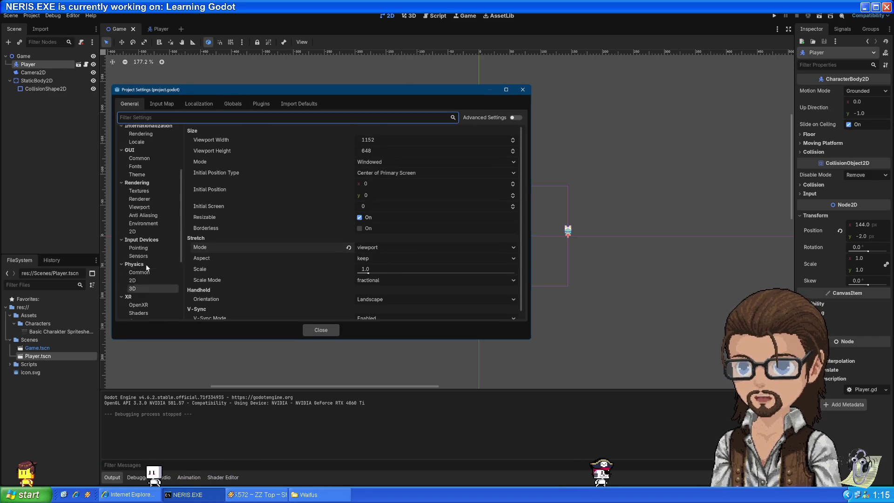
scroll(146, 267, "up", 4)
left_click(522, 89)
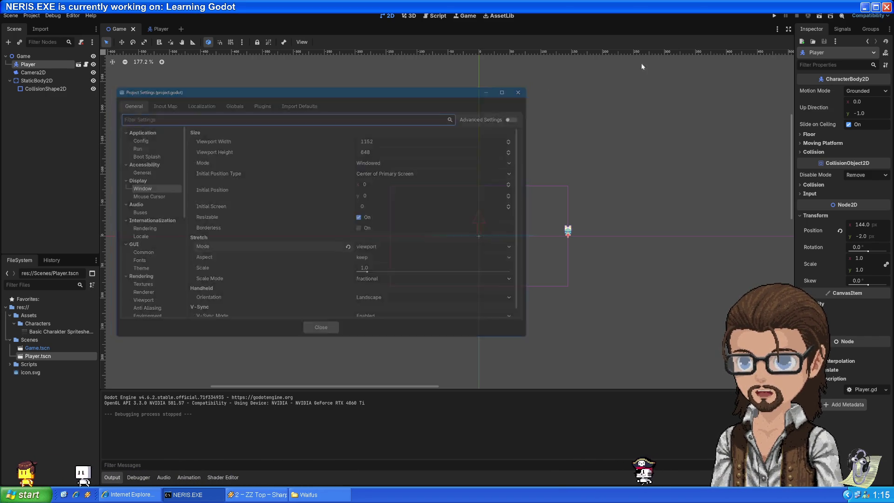
left_click(774, 17)
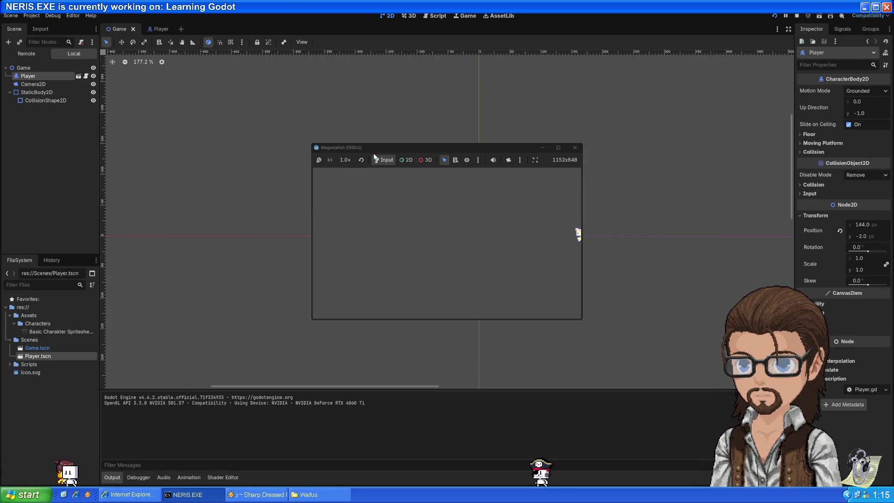
double_click(347, 147)
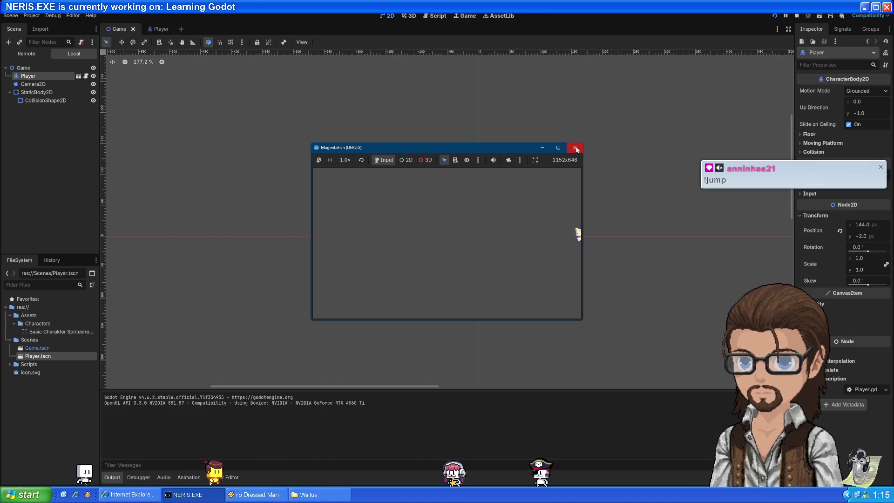
left_click(574, 147)
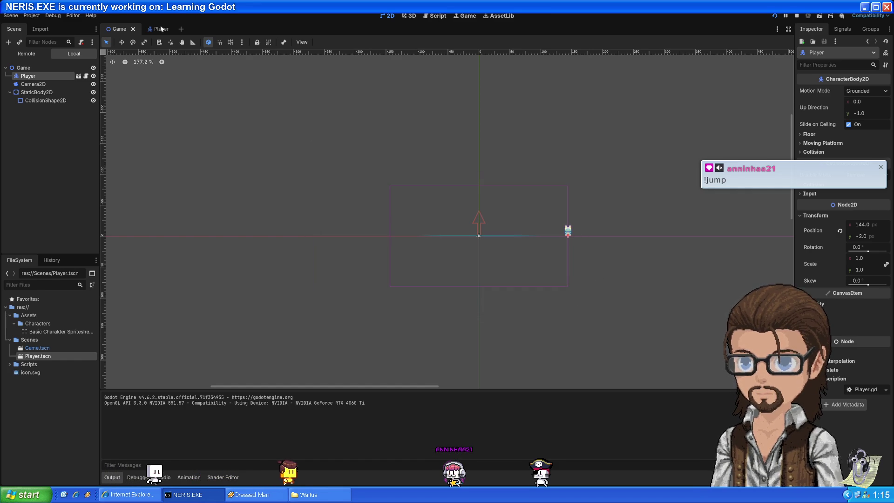
Step: Review the GUI Common section of Project Settings and close the dialog
left_click(33, 19)
left_click(42, 26)
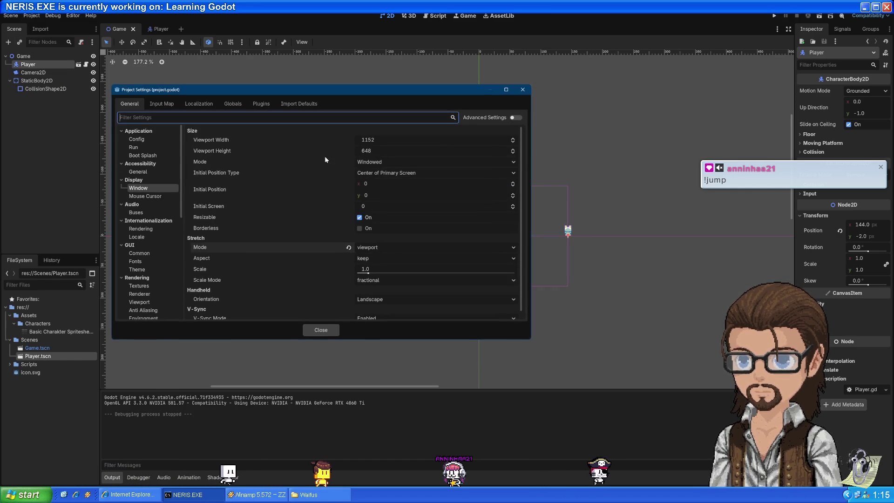
left_click(216, 258)
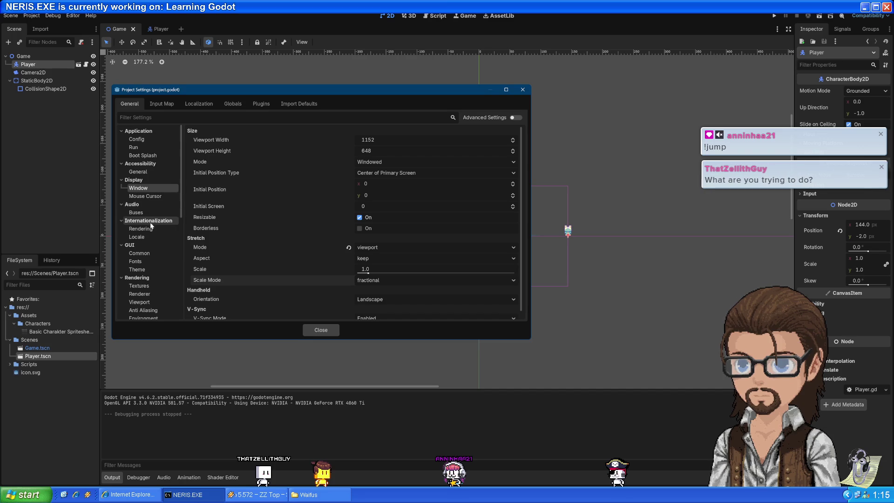
scroll(147, 207, "down", 4)
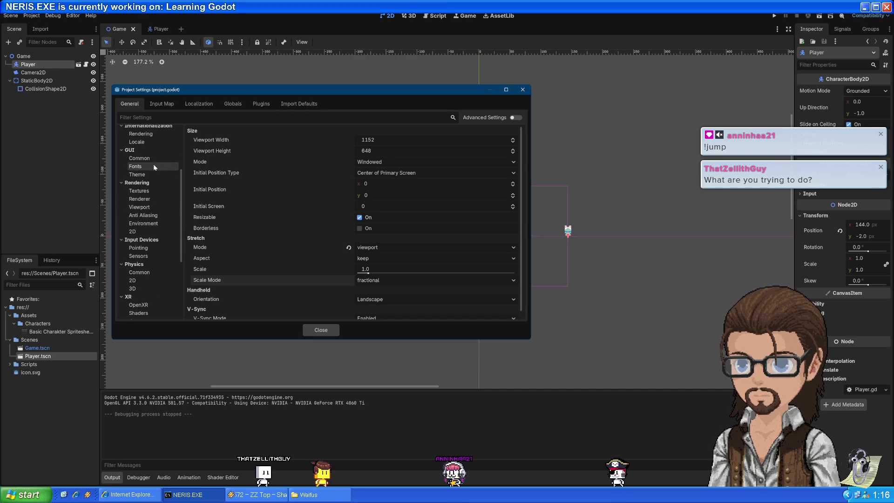
left_click(149, 159)
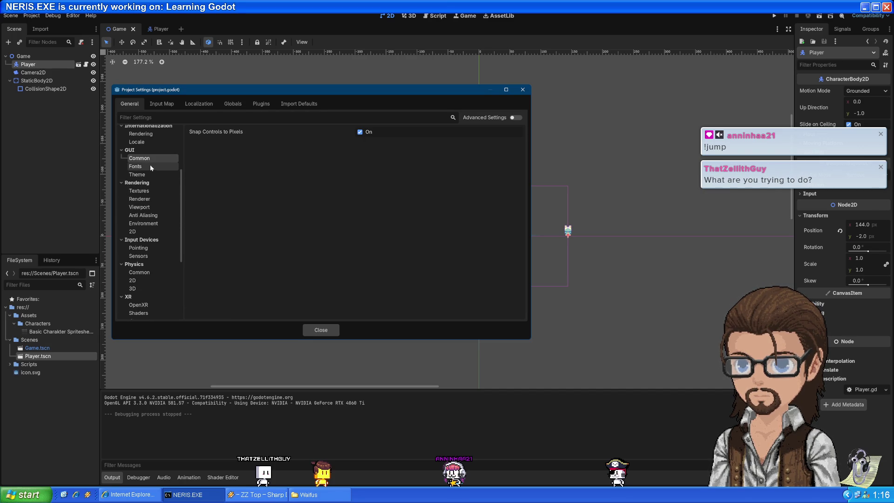
scroll(149, 196, "down", 1)
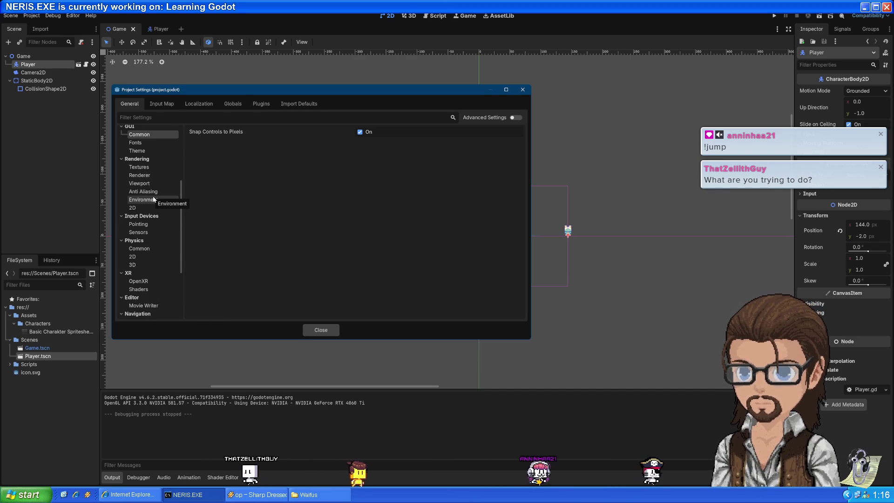
left_click(521, 91)
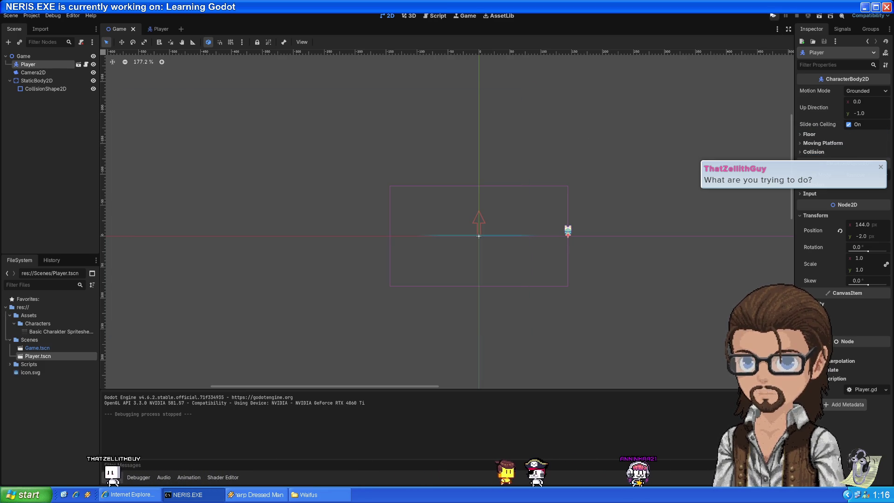
key("F5")
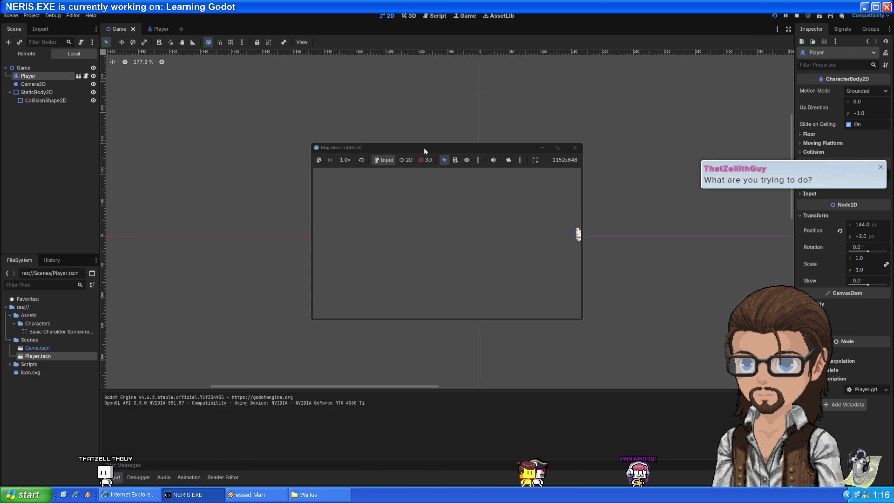
left_click_drag(423, 151, 245, 62)
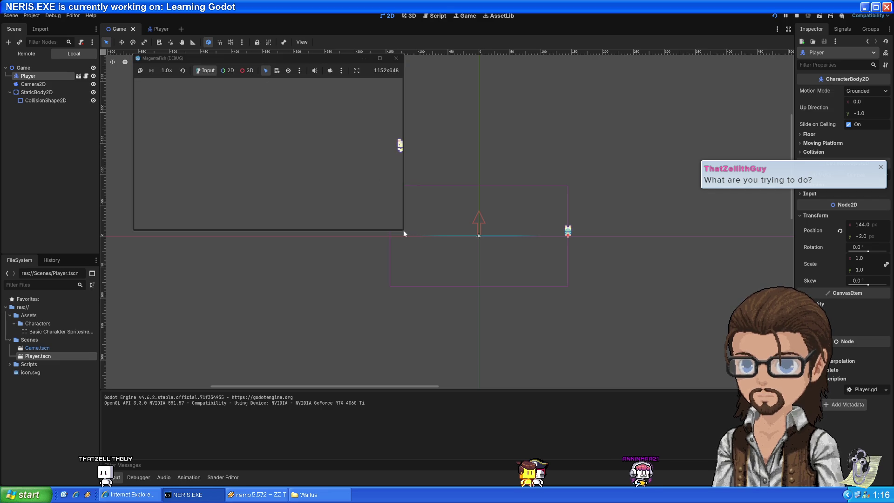
mouse_move(404, 231)
left_mouse_down()
mouse_move(697, 421)
mouse_move(688, 446)
mouse_move(703, 410)
mouse_move(717, 451)
mouse_move(764, 412)
mouse_move(574, 369)
mouse_move(670, 439)
left_mouse_up()
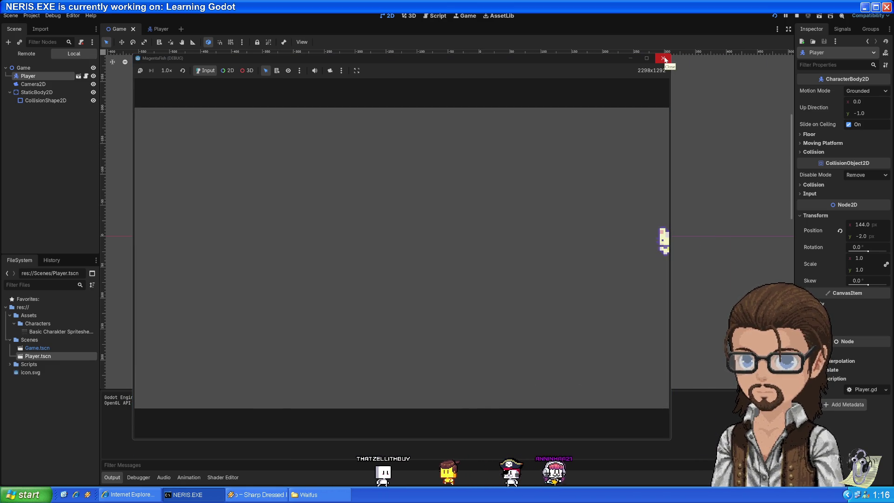
left_click(663, 58)
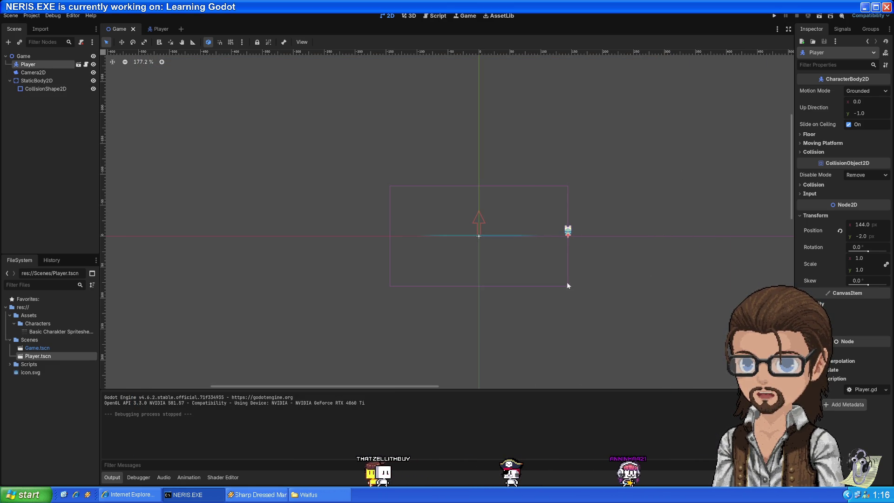
left_click(37, 16)
left_click(47, 26)
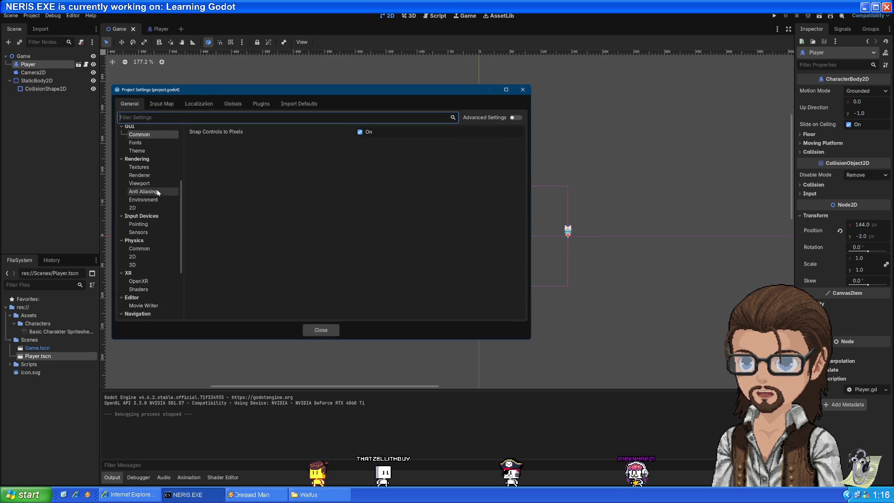
scroll(154, 200, "up", 3)
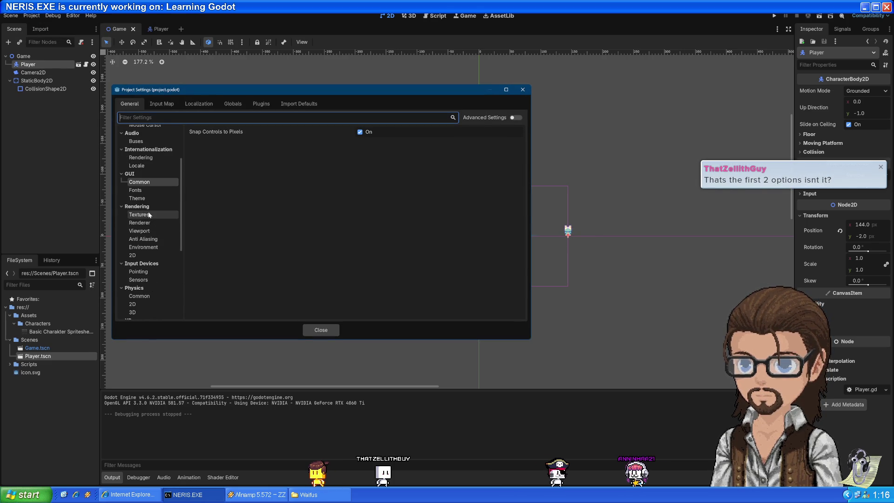
left_click(148, 231)
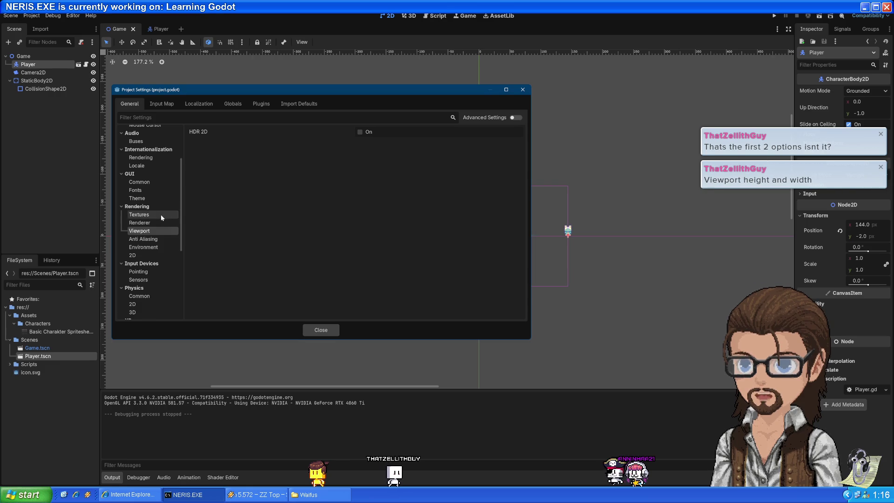
scroll(161, 210, "up", 3)
left_click(139, 188)
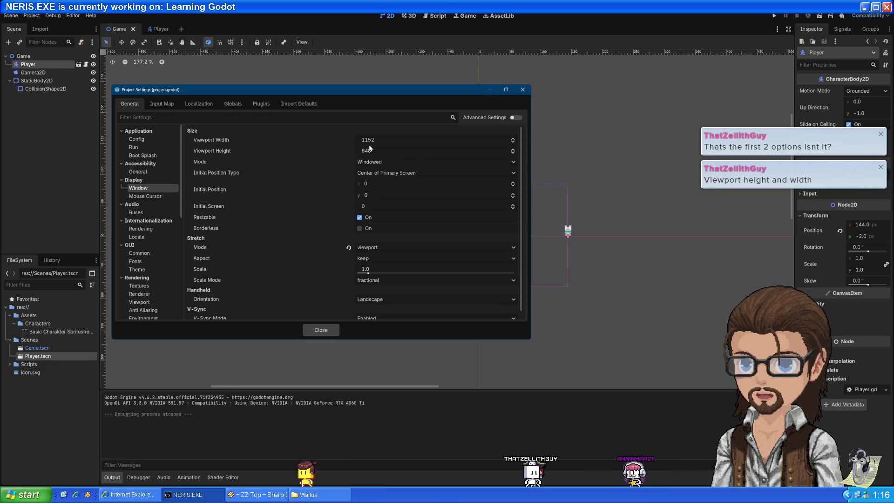
left_click(522, 90)
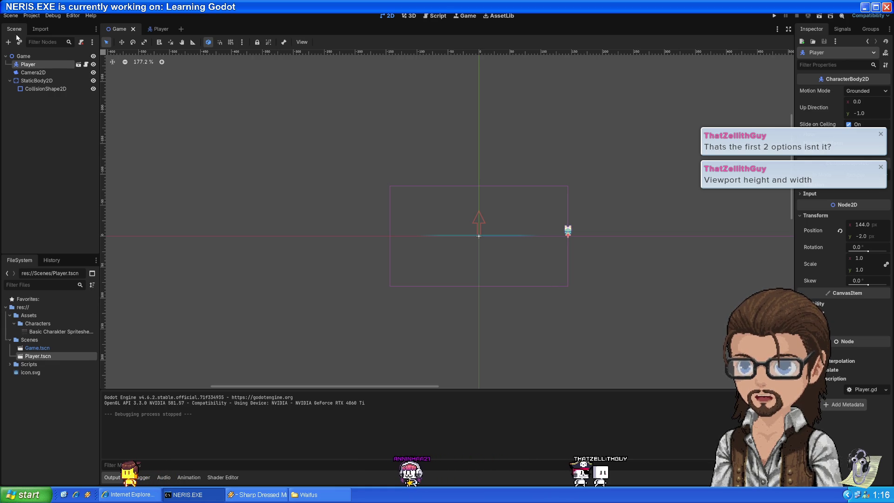
scroll(514, 233, "up", 8)
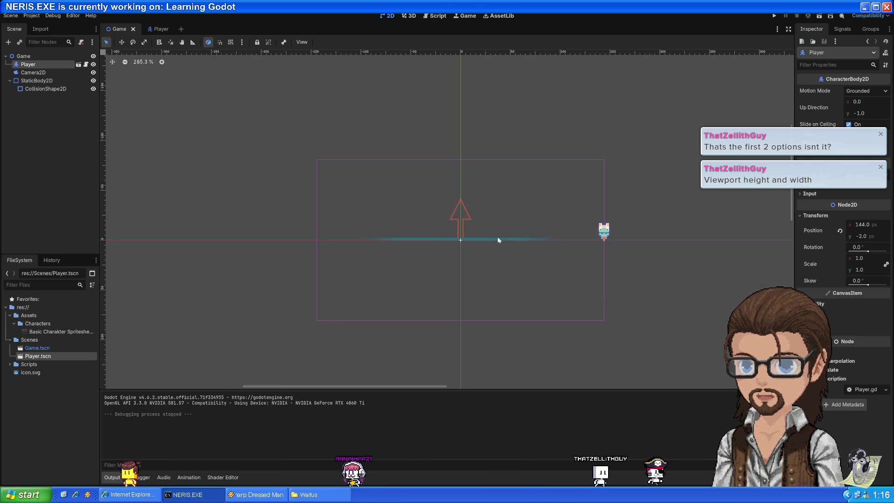
scroll(497, 237, "right", 3)
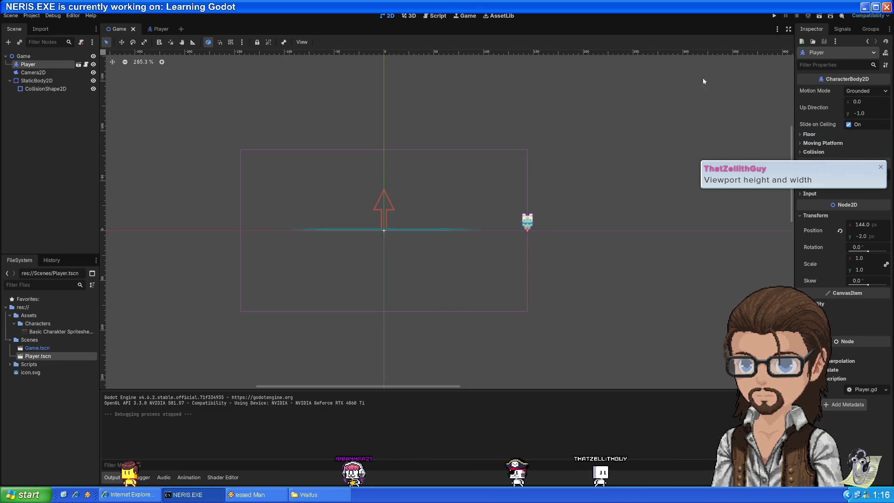
left_click(773, 15)
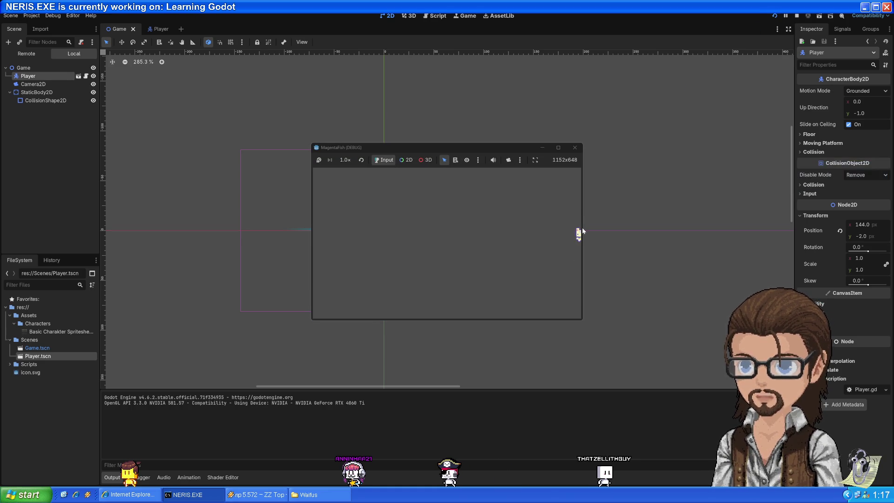
left_click(561, 150)
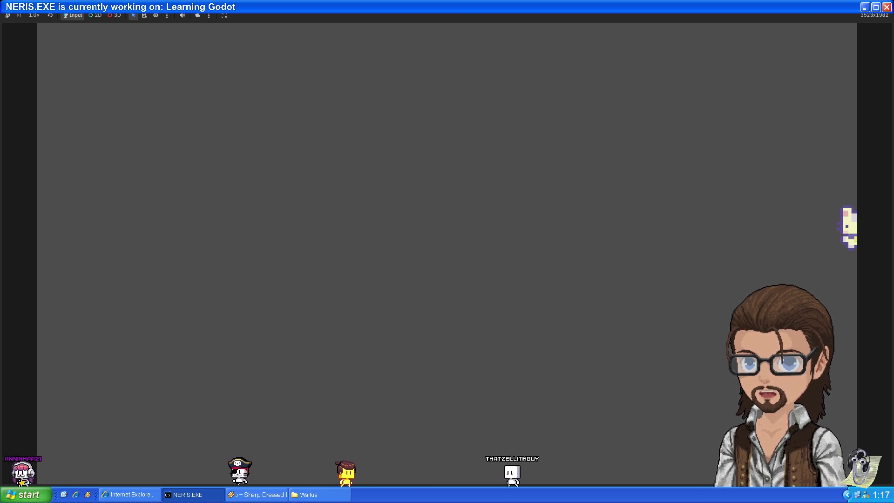
key("F8")
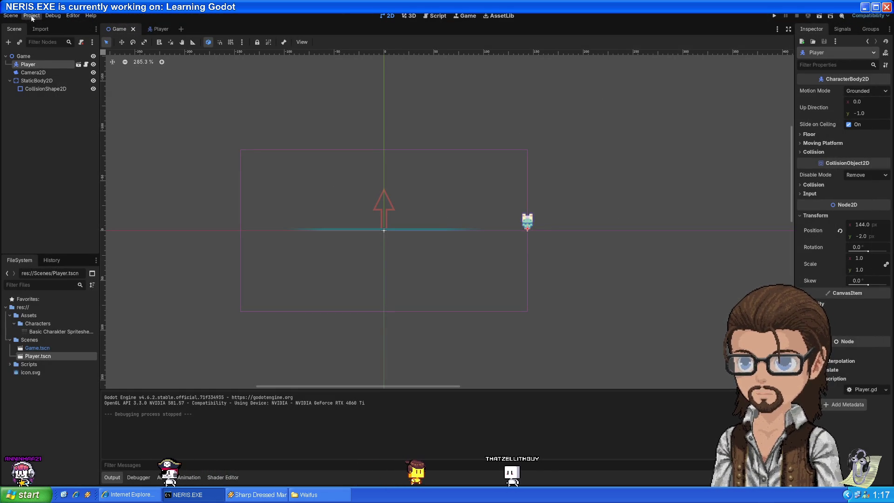
Step: Set viewport width 2560 and height 1440, then run the game and stop it
left_click(31, 15)
left_click(42, 26)
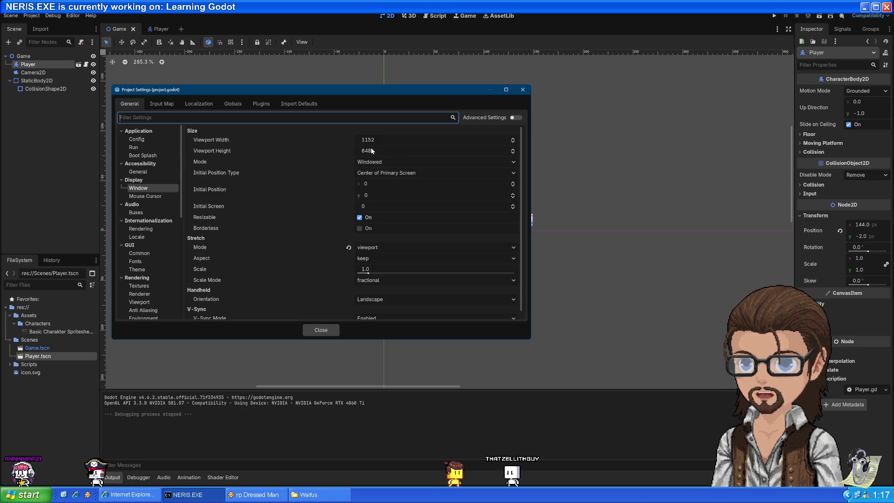
left_click(383, 140)
type("2560")
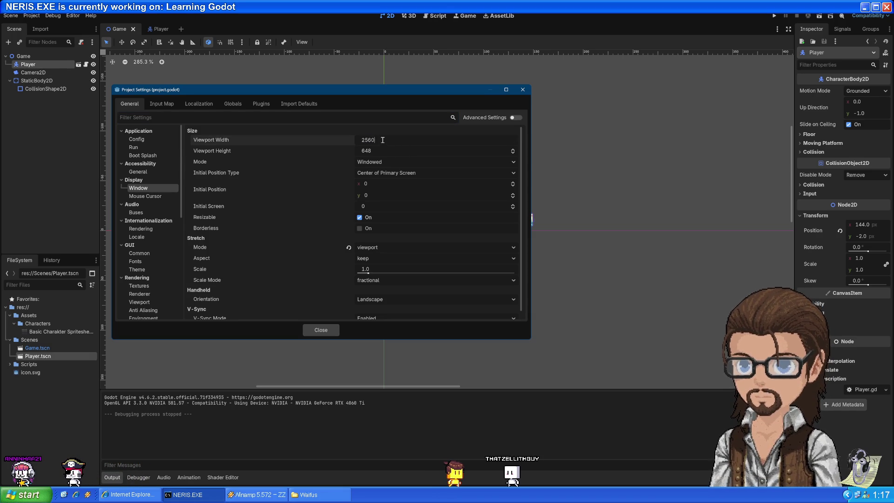
key("Tab")
type("1440")
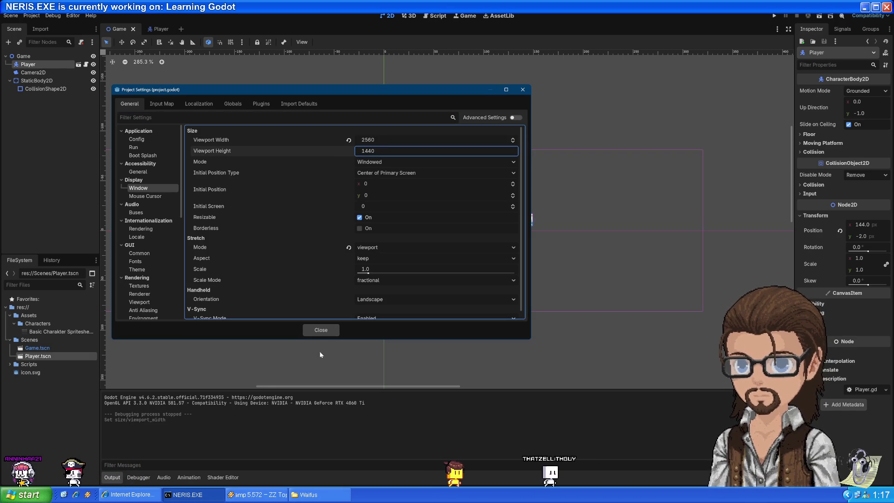
left_click(325, 332)
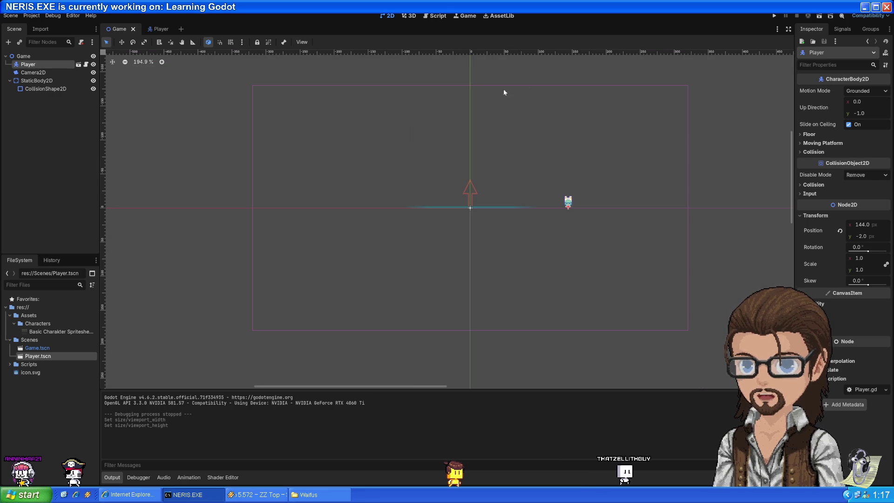
left_click(773, 17)
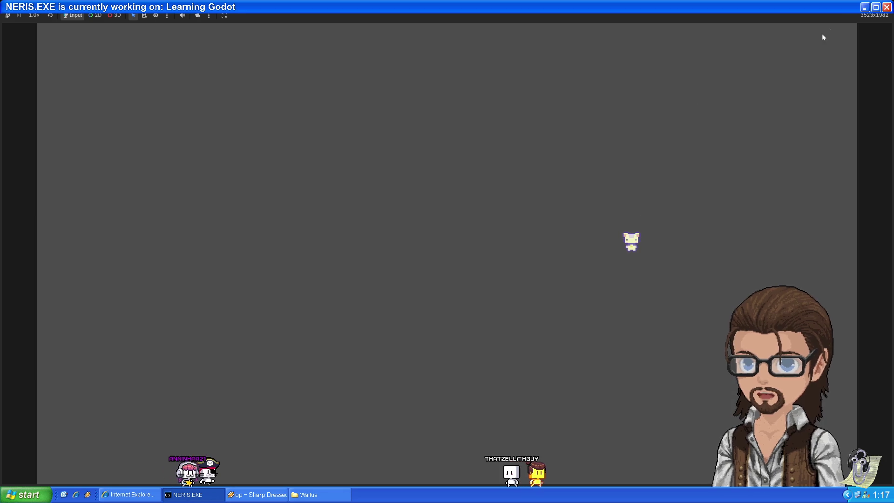
left_click(884, 6)
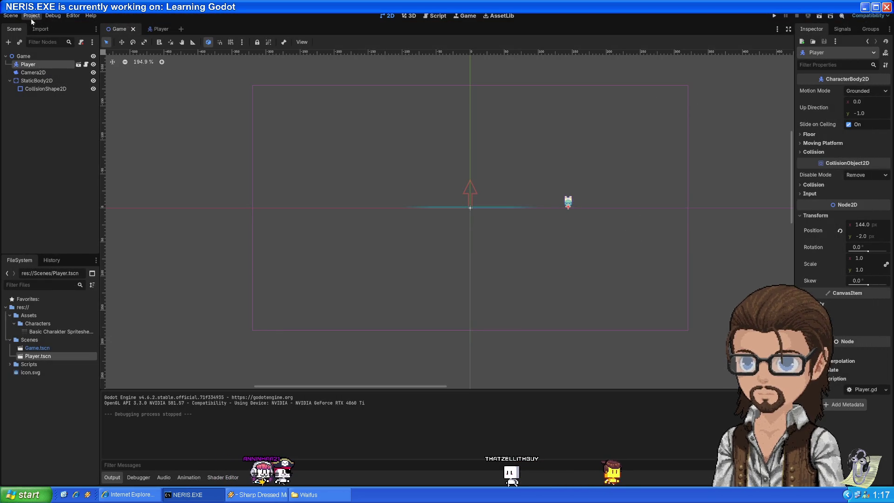
Step: Revert the viewport width and height to their 1152 × 648 defaults
left_click(31, 16)
left_click(51, 27)
left_click(349, 151)
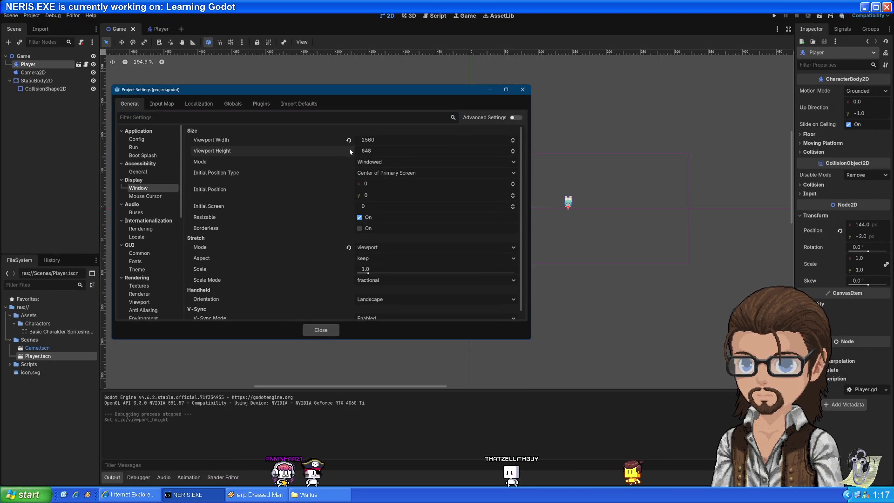
left_click(349, 140)
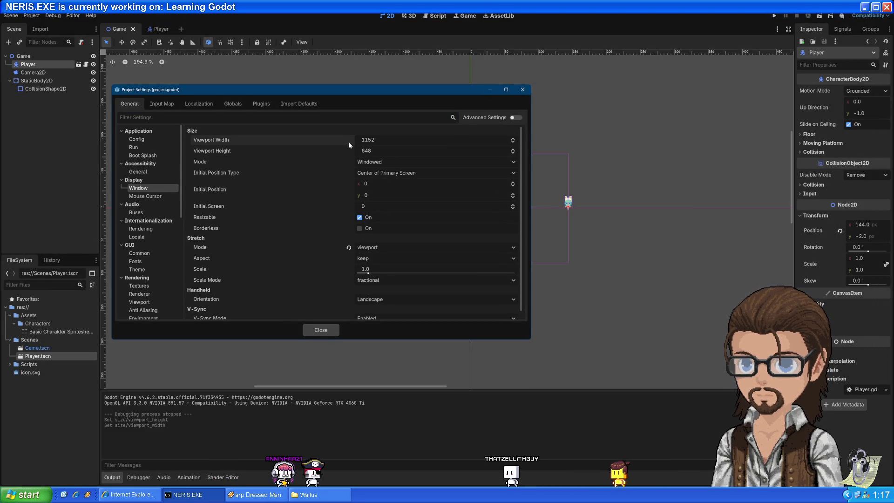
left_click(321, 330)
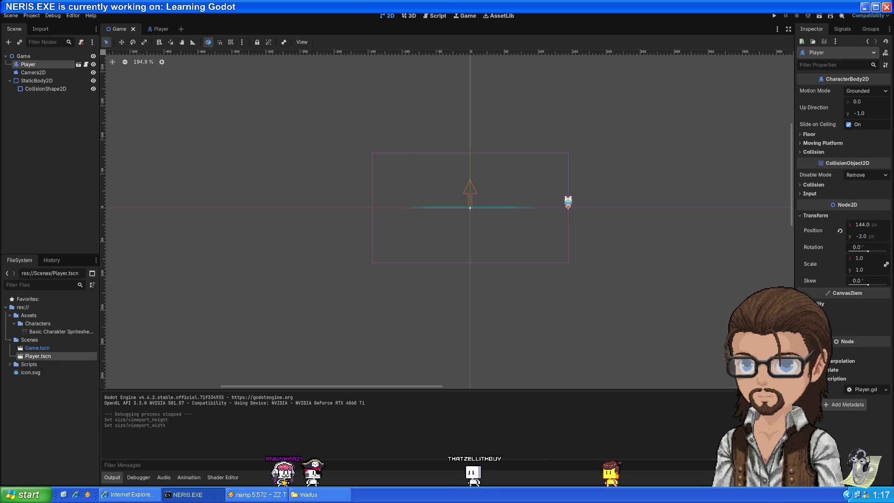
Step: Run the game, resize its window to 2261 × 1271, then stop it
key("F5")
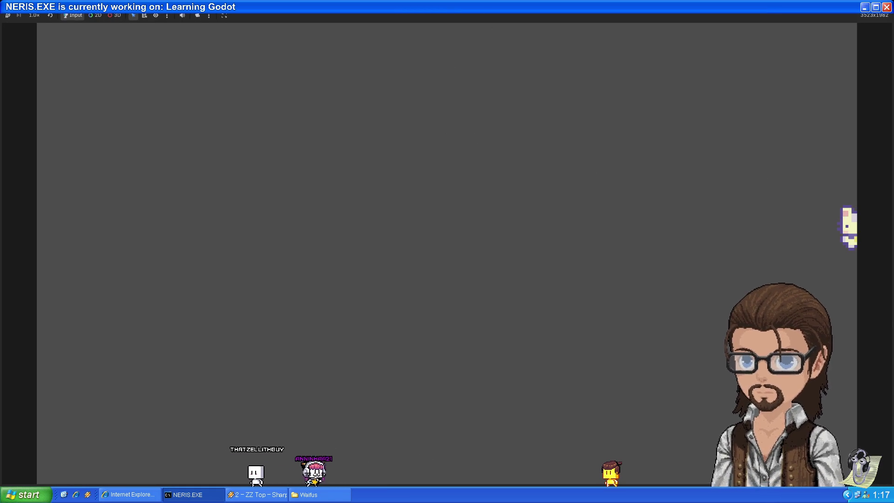
double_click(459, 19)
left_click_drag(483, 143, 303, 75)
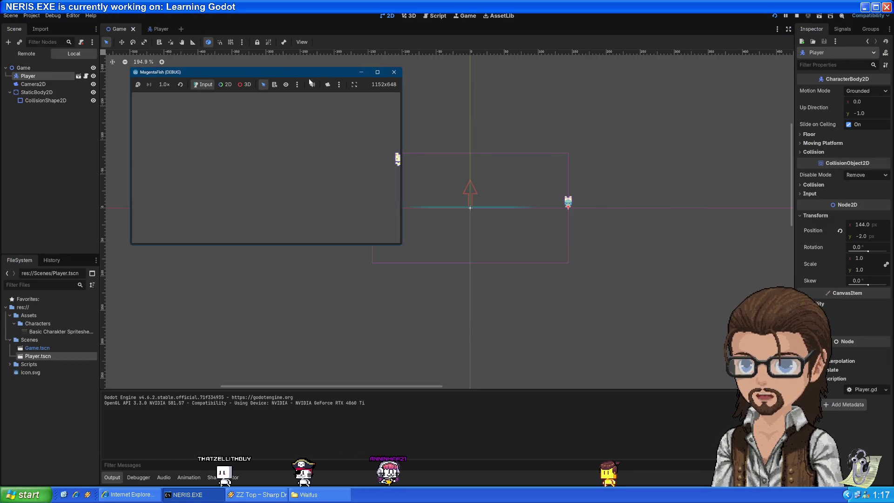
mouse_move(402, 244)
left_mouse_down()
mouse_move(624, 375)
mouse_move(659, 419)
left_mouse_up()
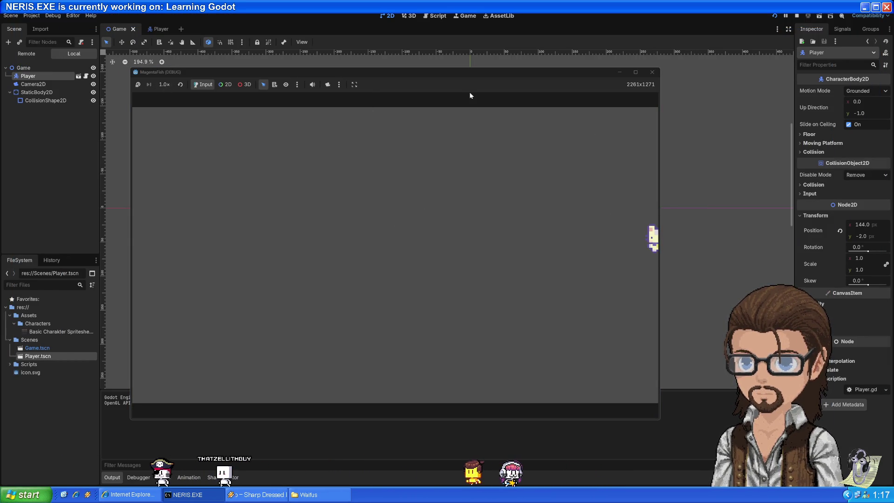
key("F8")
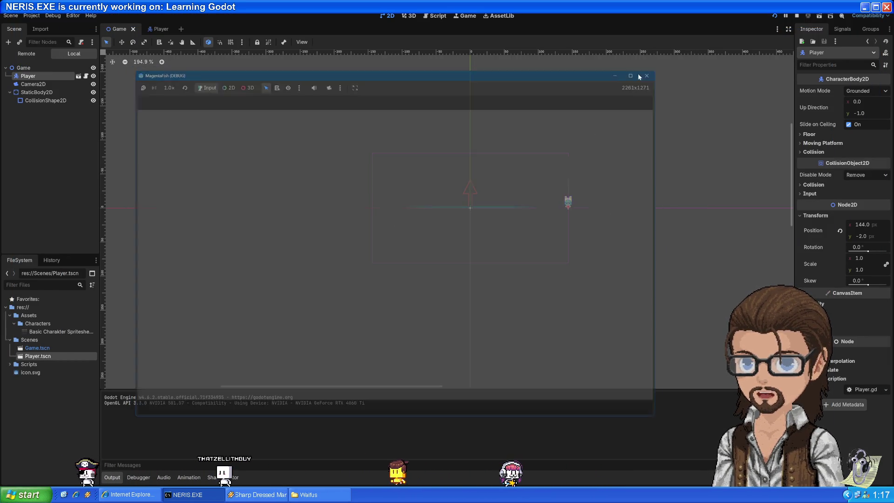
left_click(73, 15)
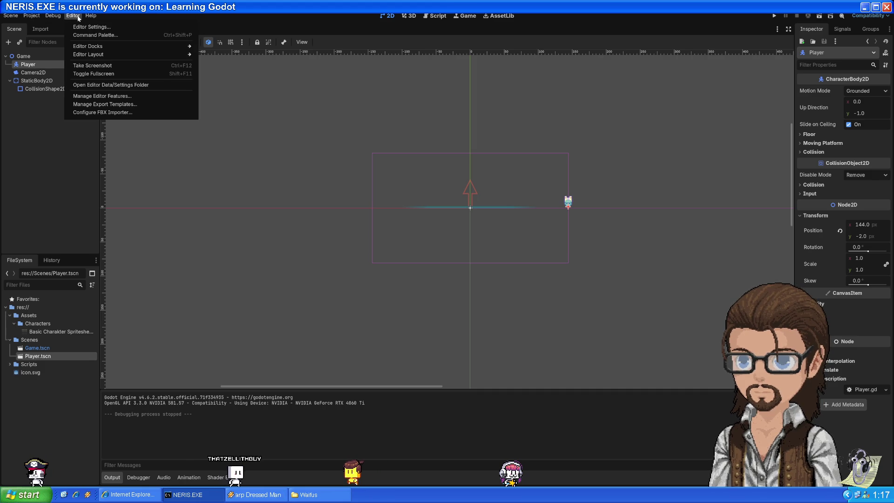
left_click(121, 27)
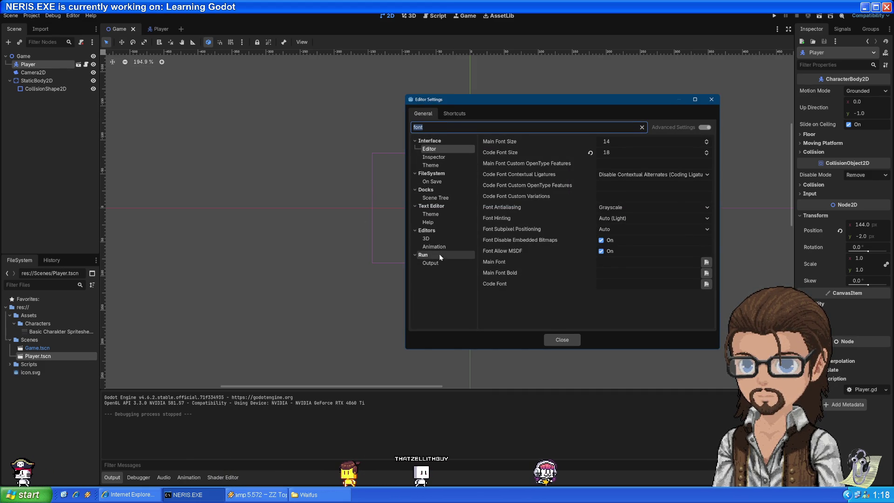
left_click(431, 263)
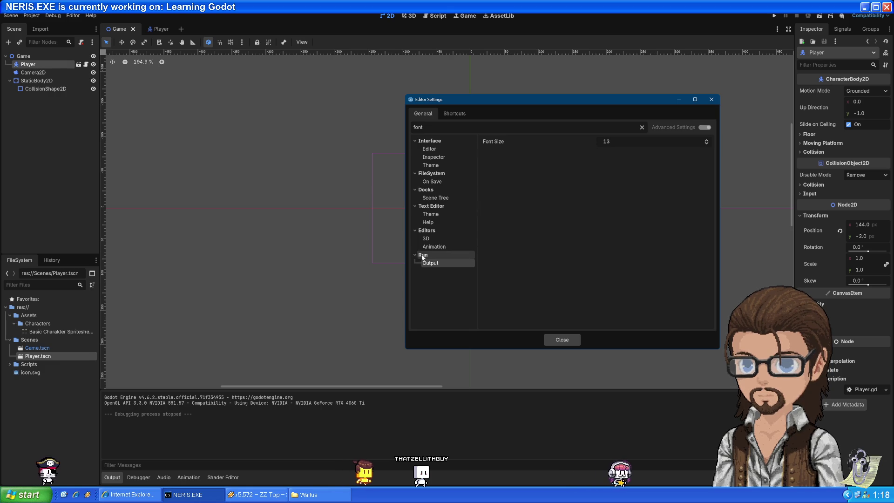
left_click(447, 149)
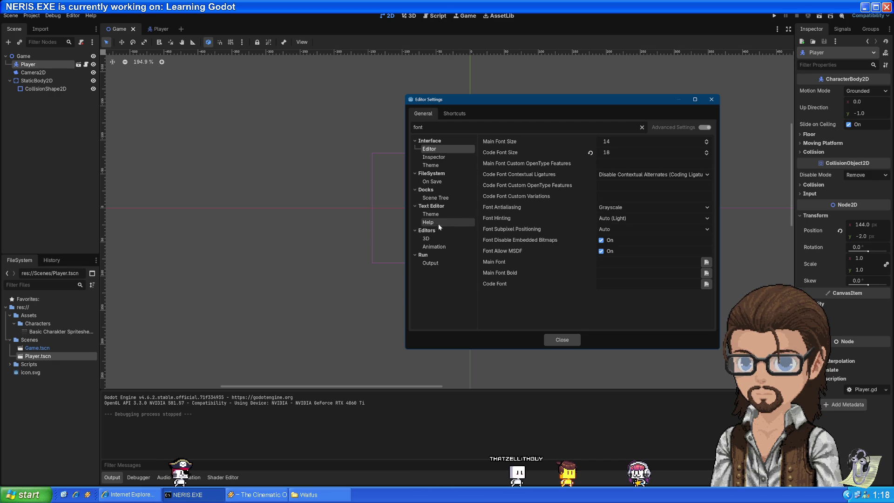
Step: Close the Editor Settings and dismiss the Project menu
left_click(568, 340)
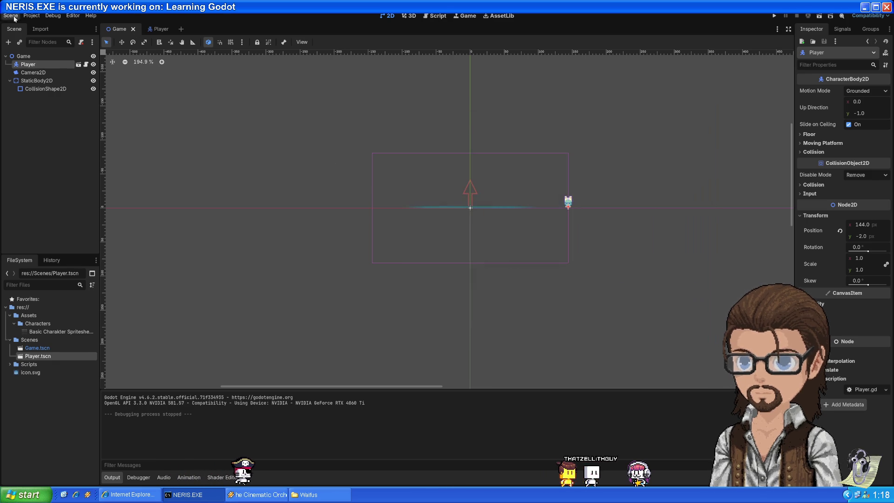
left_click(31, 16)
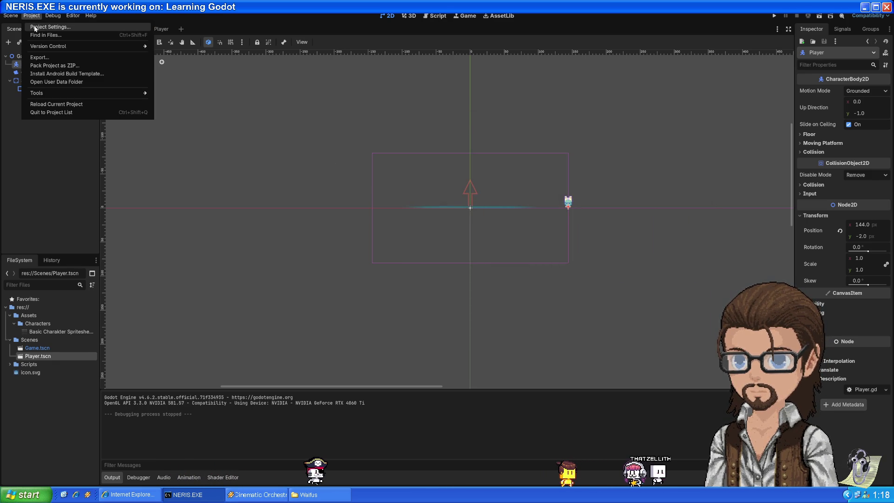
left_click(600, 300)
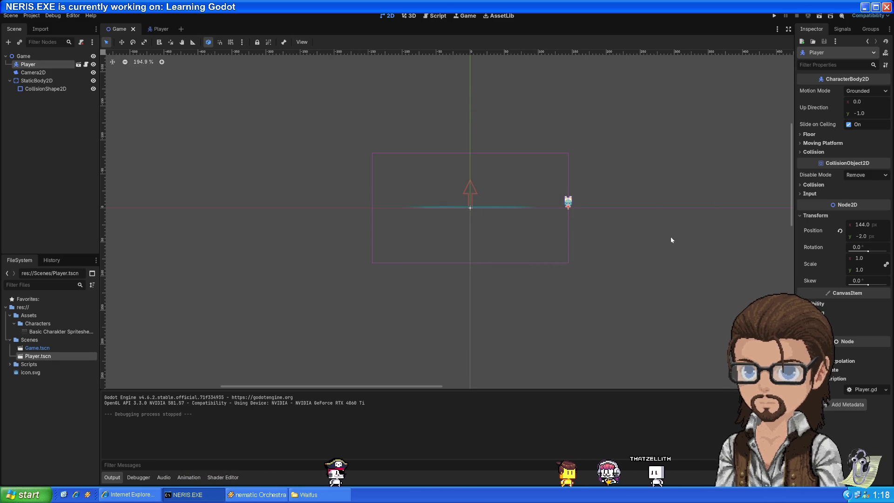
Step: Run the game full-screen, stop it, then resume the YouTube tutorial in the browser
left_click(774, 16)
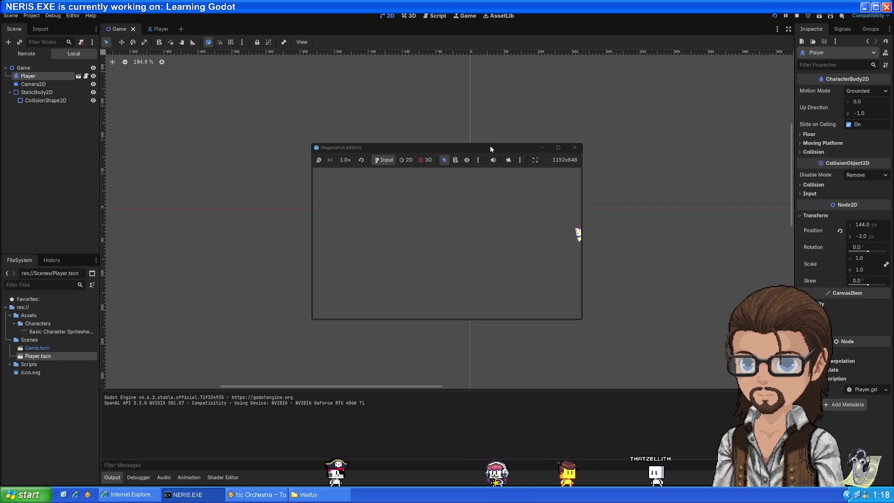
left_click_drag(489, 146, 286, 71)
double_click(295, 77)
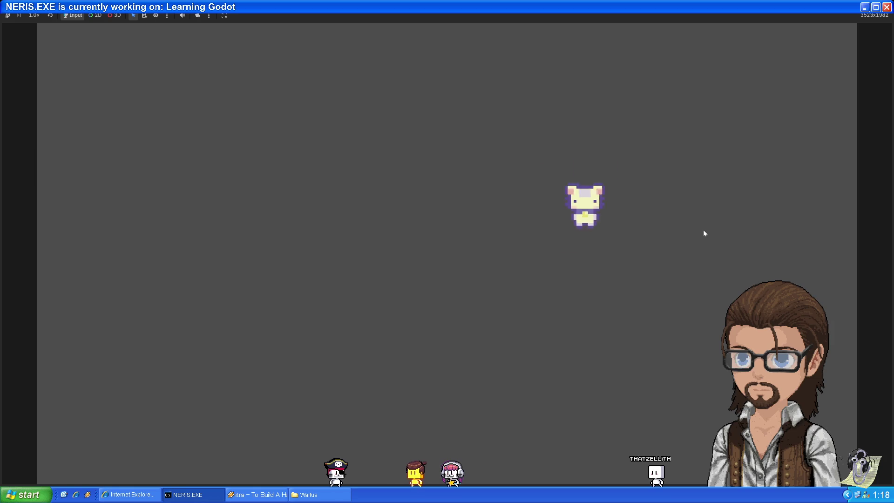
key("F8")
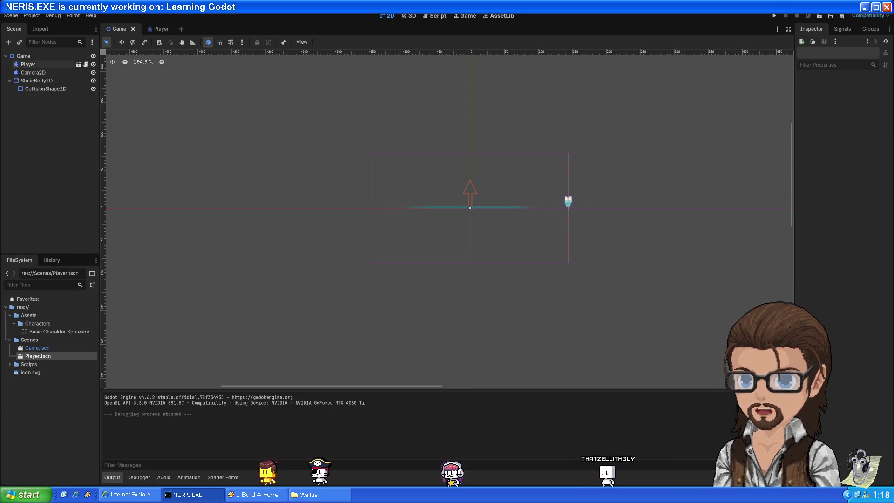
key("alt+Tab")
key("space")
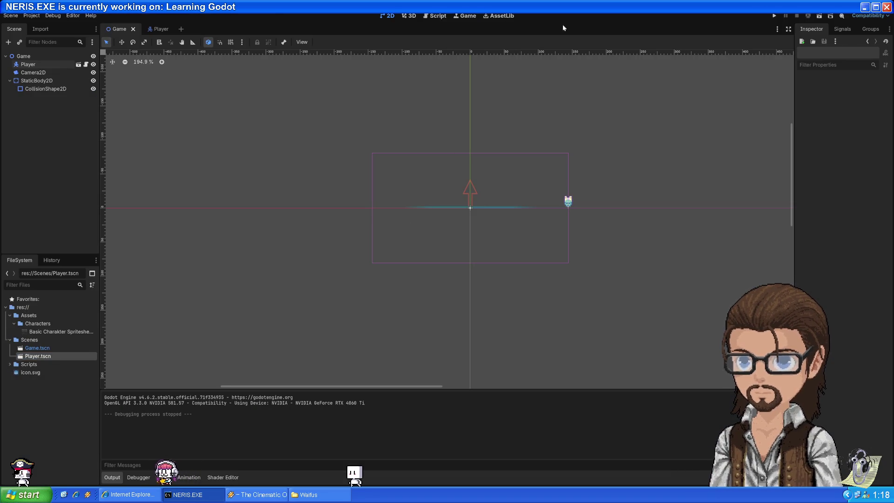
Step: Open Player.gd in the Script editor and select its get_gravity call
left_click(437, 16)
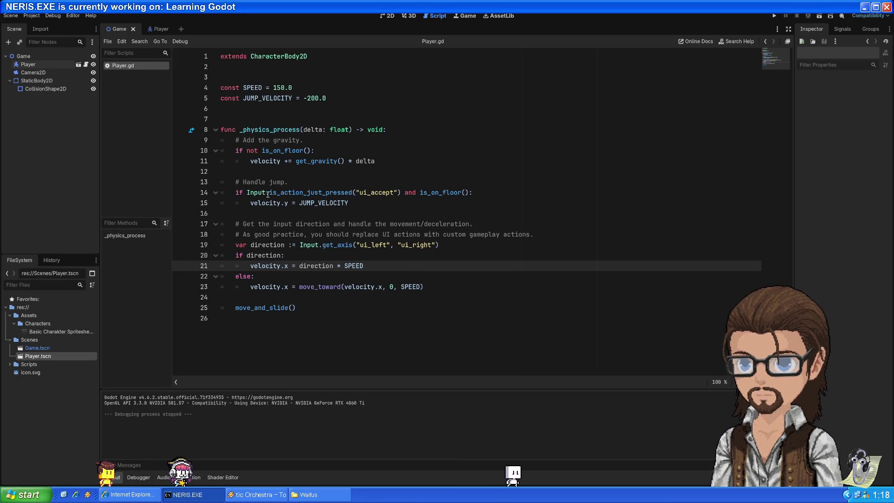
double_click(315, 162)
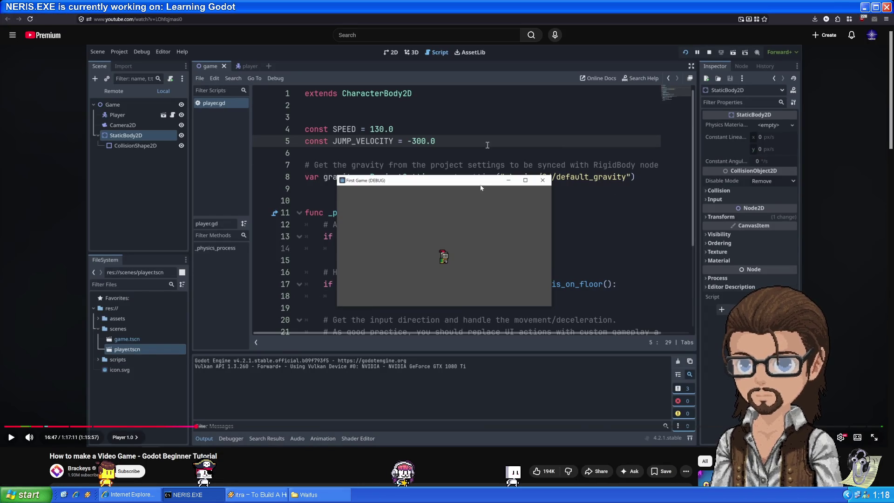
Step: Play the tutorial through adding a TileMap and new TileSet, pause, and return to Godot
left_click(577, 242)
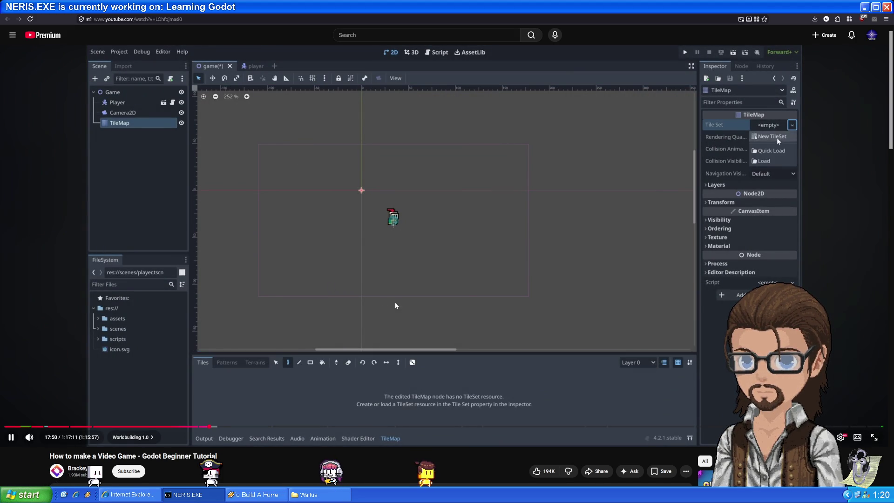
key("space")
mouse_move(103, 495)
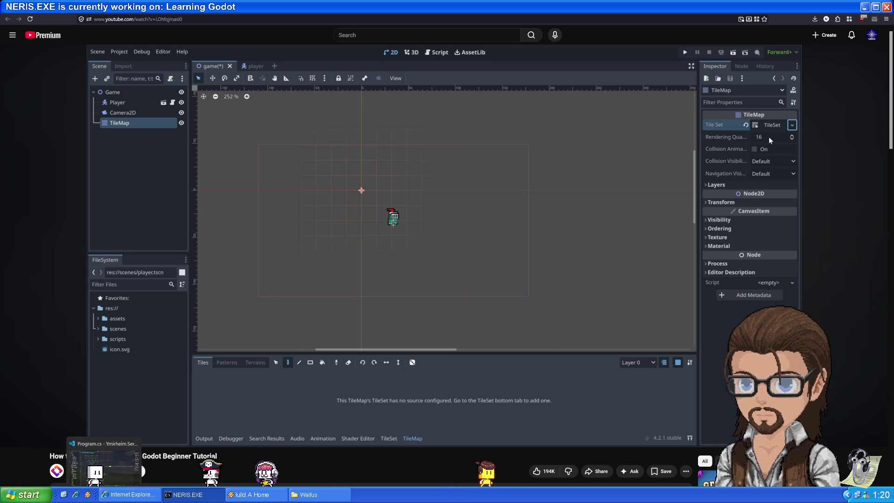
key("alt+Tab")
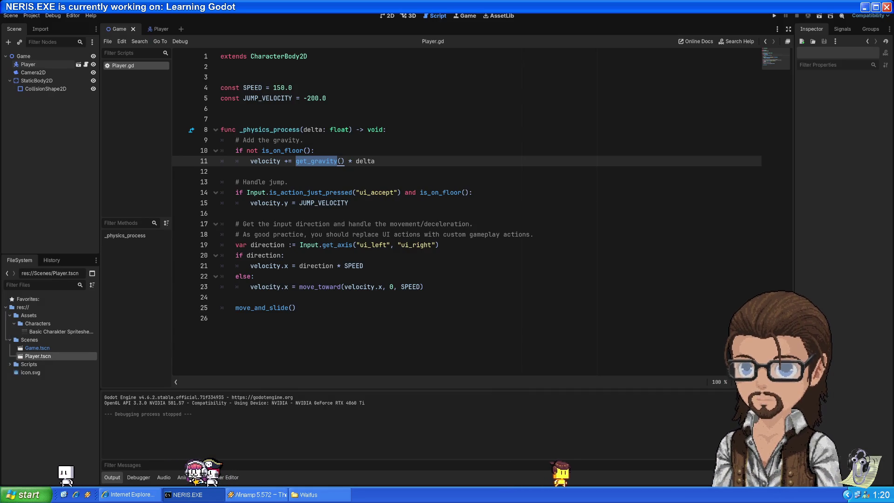
Step: In the 2D view, add a TileMap node under the Game root by searching 'tilem'
key("ctrl+F1")
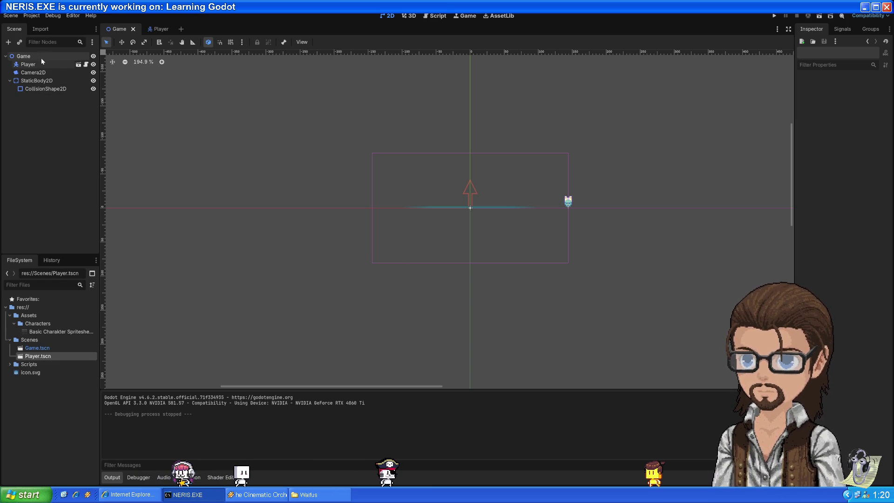
left_click(28, 64)
left_click(9, 42)
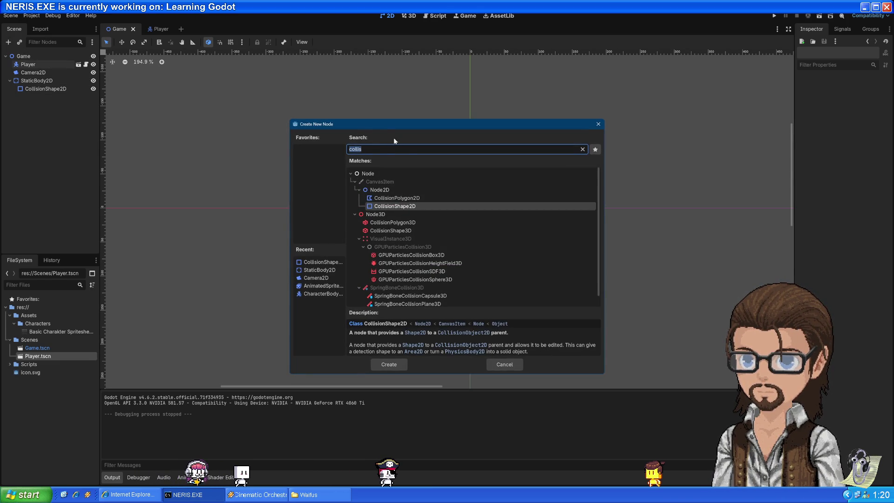
key("Escape")
left_click(24, 56)
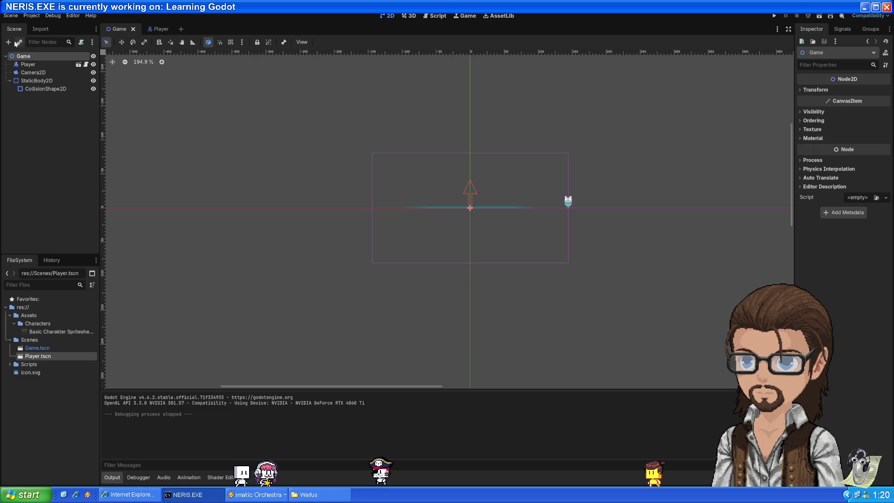
key("ctrl+a")
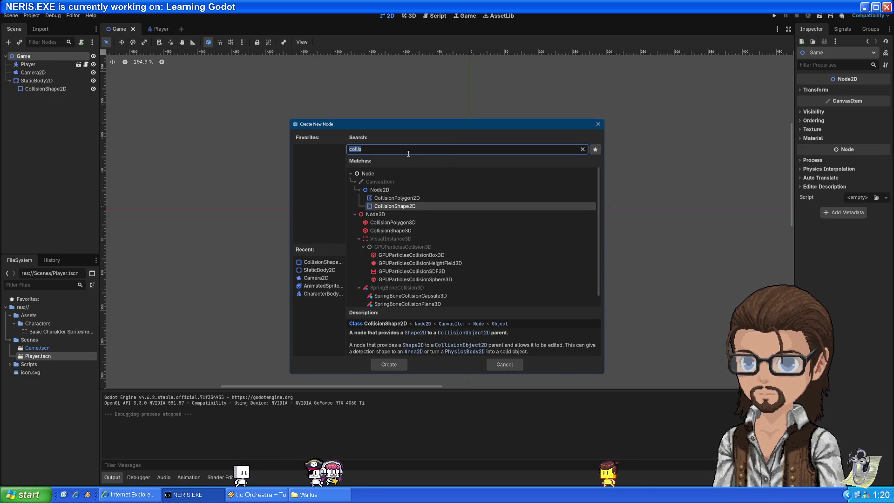
type("tilem")
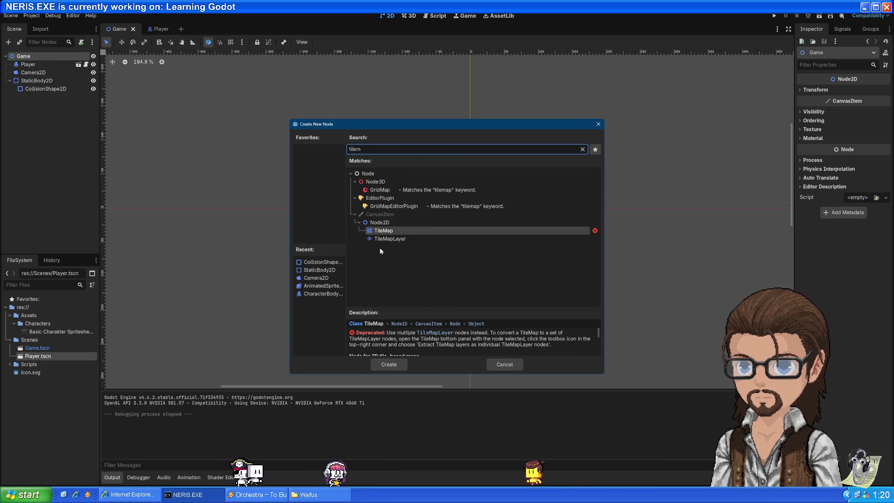
double_click(388, 232)
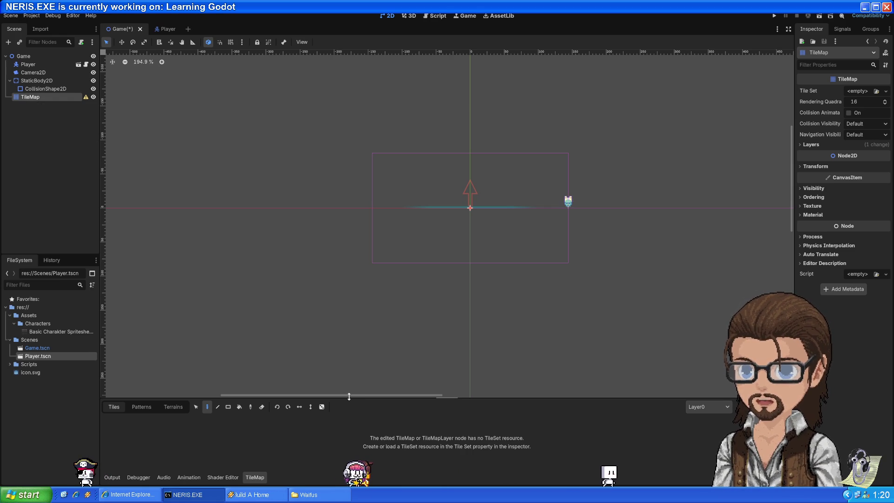
Step: Enlarge the bottom panel, check the tutorial's tile set step, then Quick Load a TileSet
left_click_drag(348, 396, 344, 351)
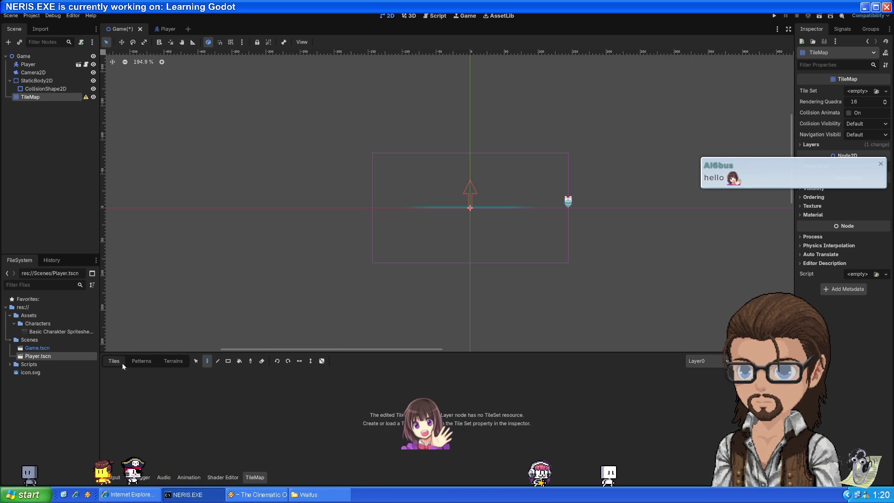
key("alt+Tab")
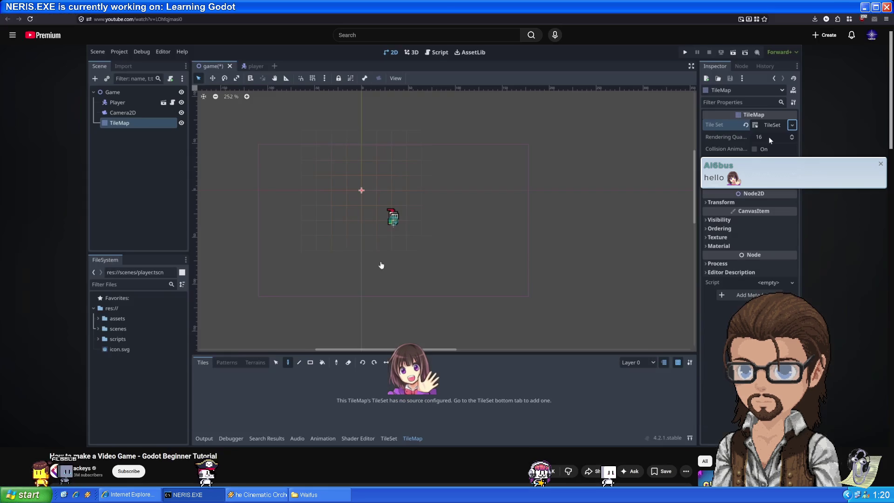
left_click(393, 259)
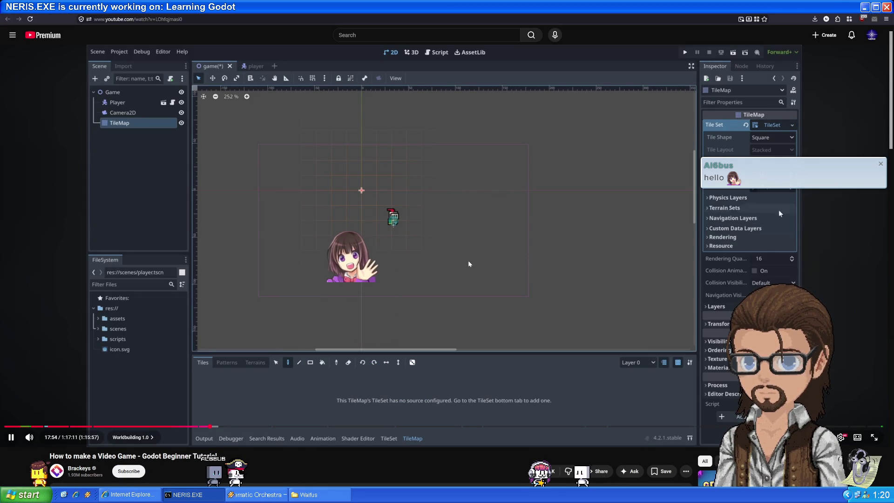
left_click(517, 243)
key("alt+Tab")
left_click(876, 90)
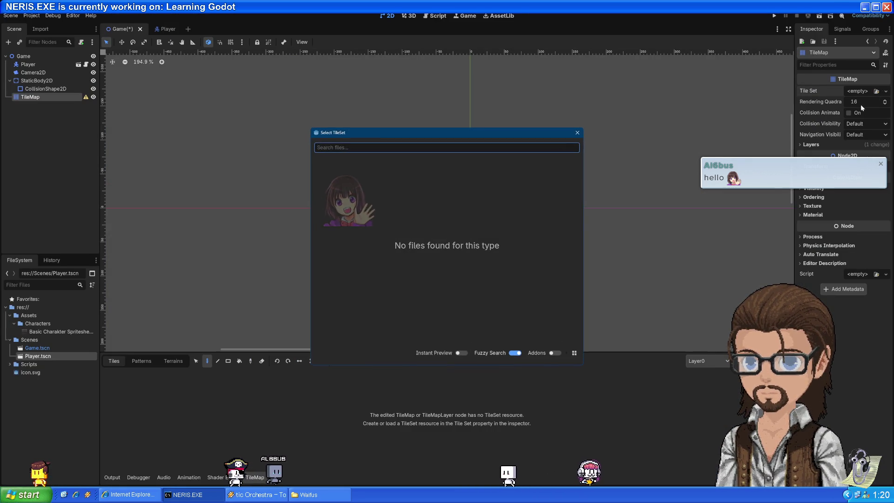
Step: Assign a New TileSet to the TileMap and expand its 16 × 16 square tile properties
key("Escape")
left_click(885, 91)
left_click(856, 112)
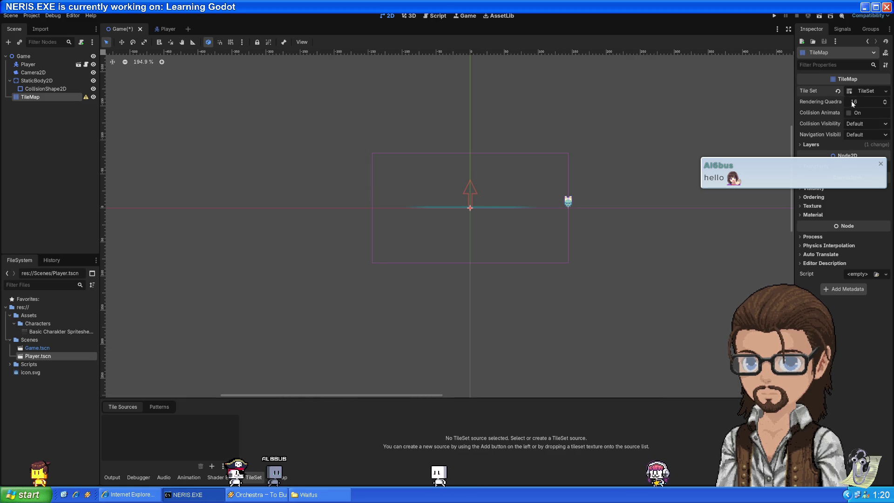
left_click(858, 91)
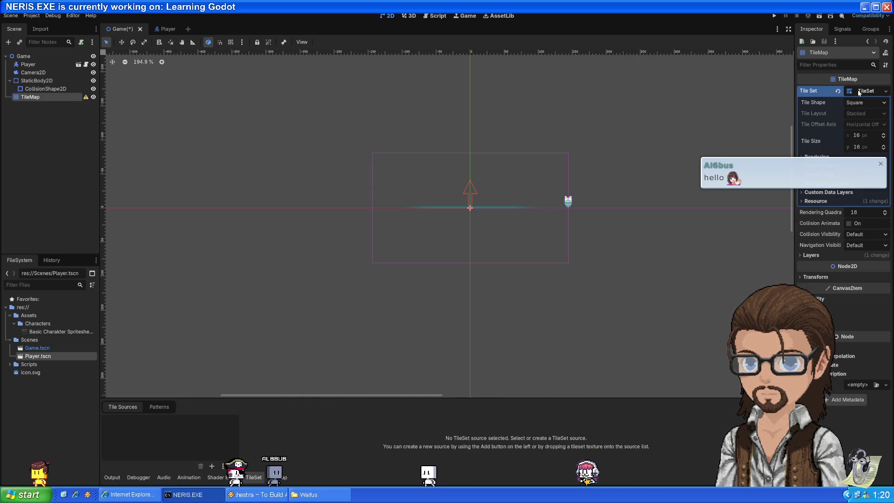
left_click_drag(260, 398, 254, 361)
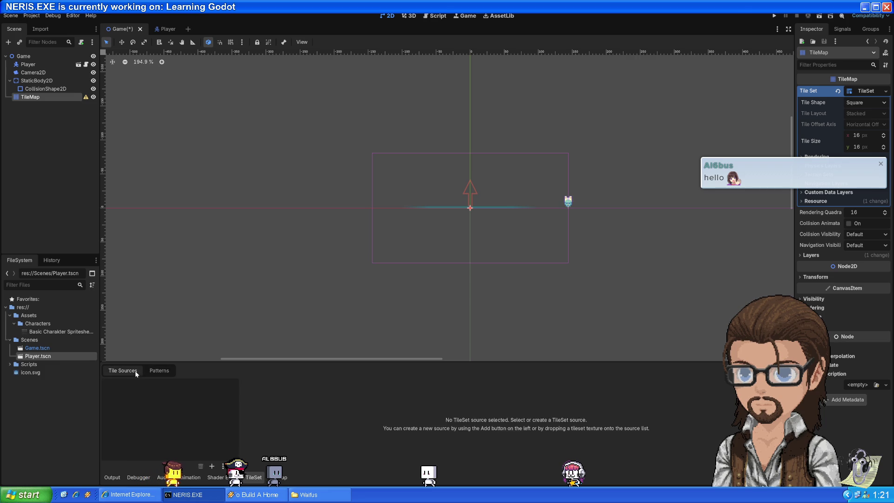
Step: Play the tutorial's TileSet section briefly, pause it, and return to Godot
key("alt+Tab")
key("space")
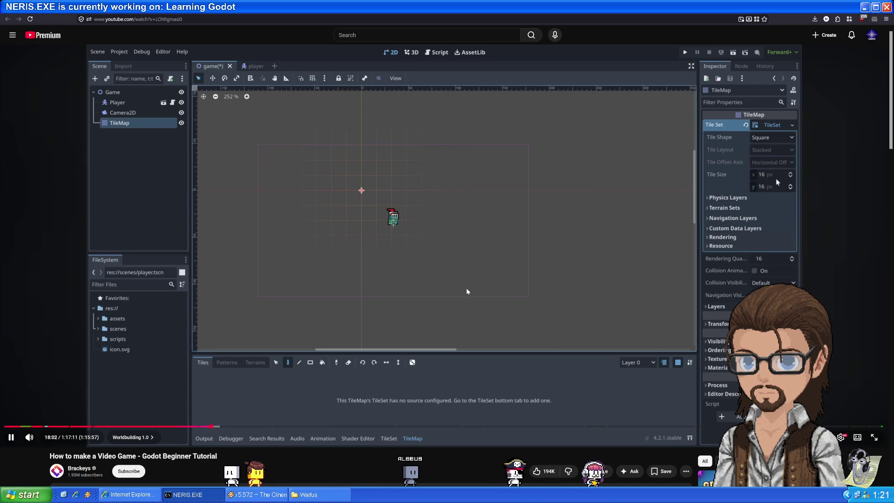
left_click(445, 271)
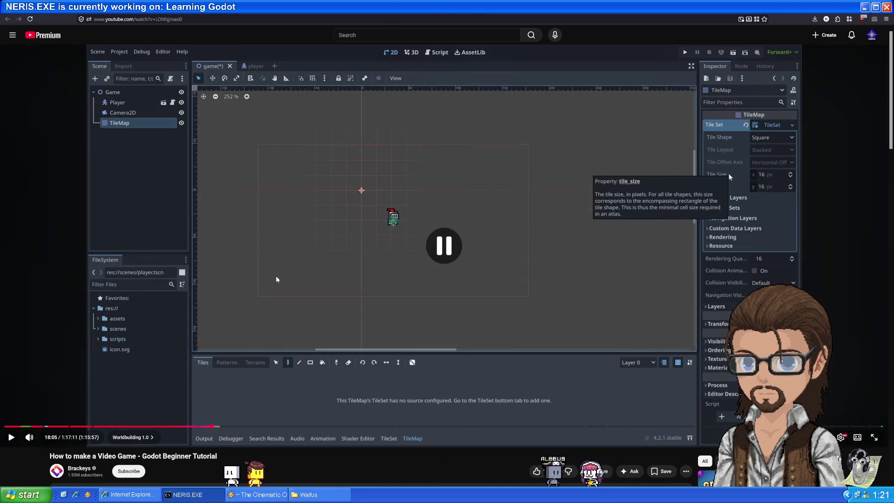
key("alt+Tab")
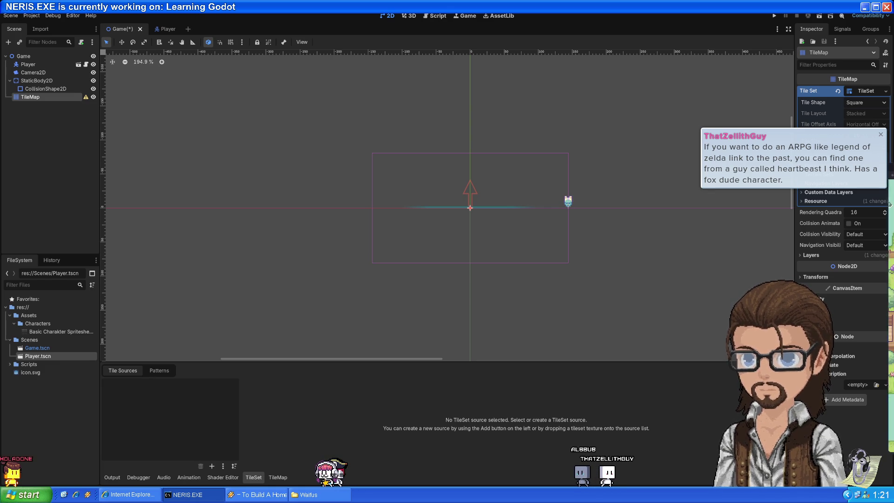
Step: Scroll through the Sprout Lands itch.io asset page, then move to the Godot 4 crash course tab
key("alt+Tab")
scroll(373, 267, "down", 3)
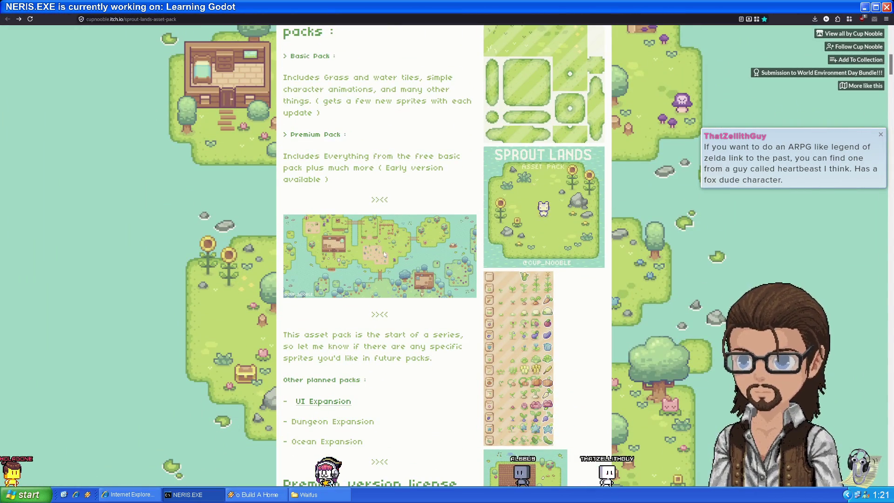
scroll(384, 251, "down", 3)
scroll(400, 236, "down", 5)
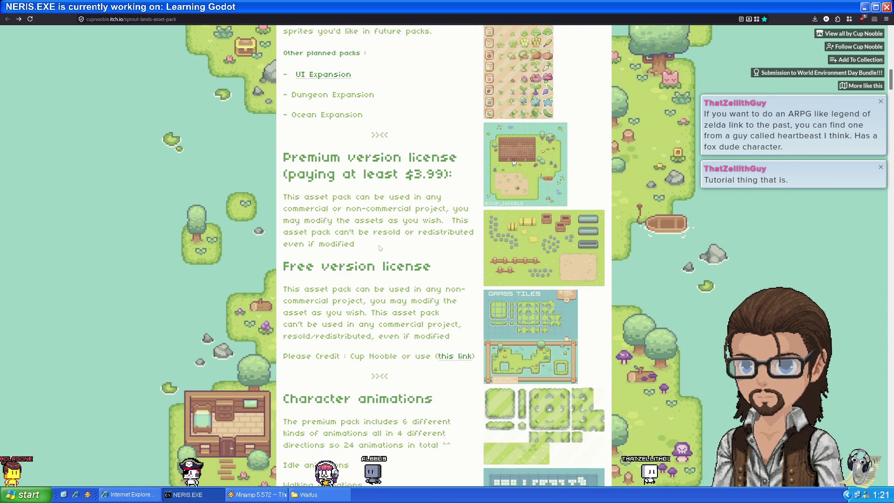
scroll(391, 235, "down", 4)
scroll(390, 235, "down", 15)
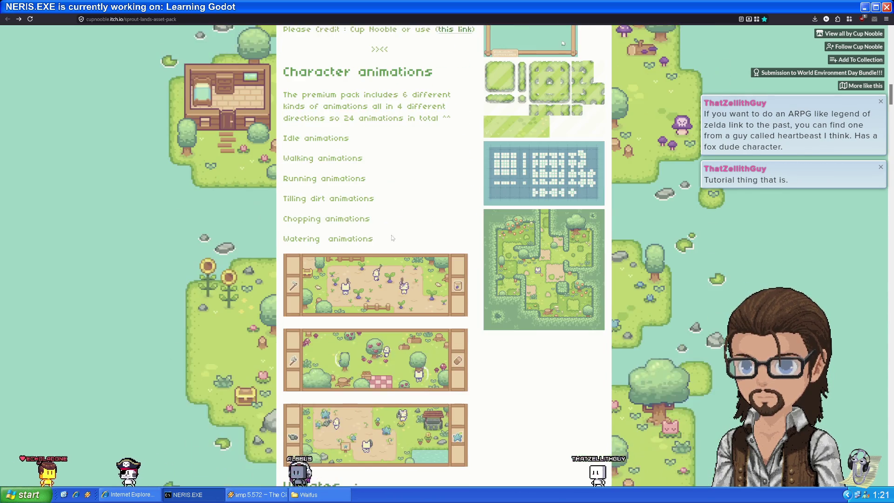
scroll(411, 215, "down", 16)
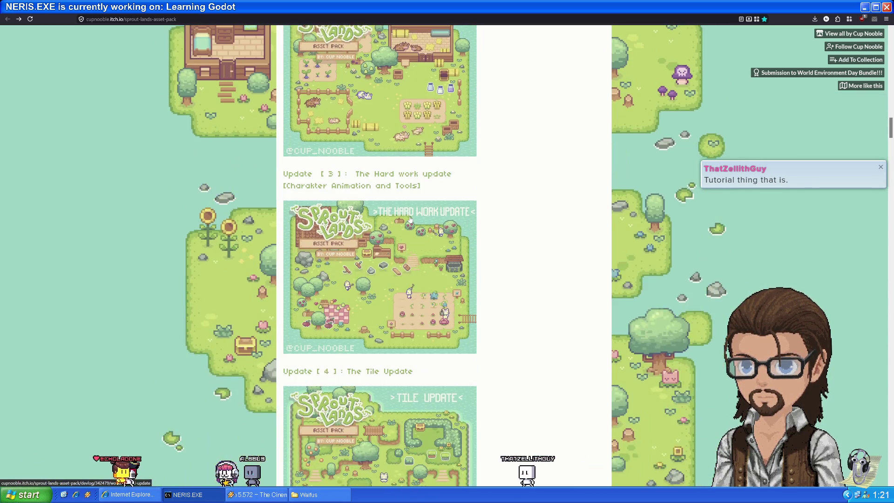
scroll(409, 219, "down", 13)
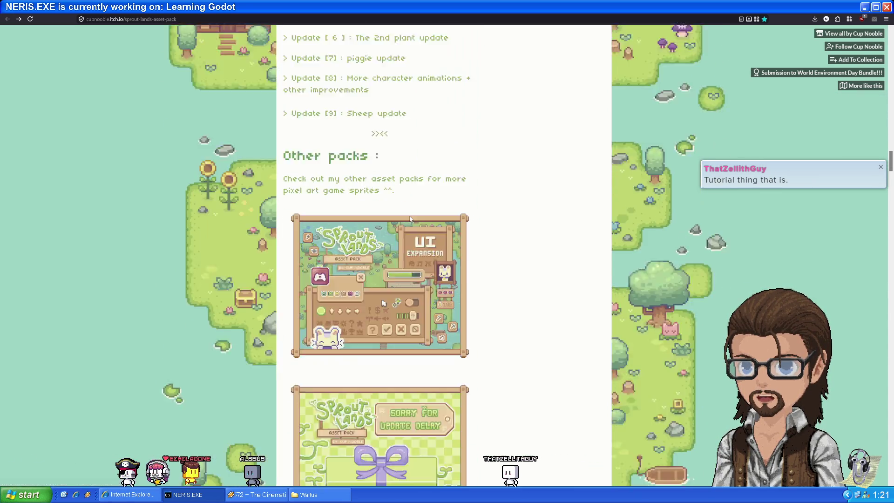
scroll(416, 227, "down", 3)
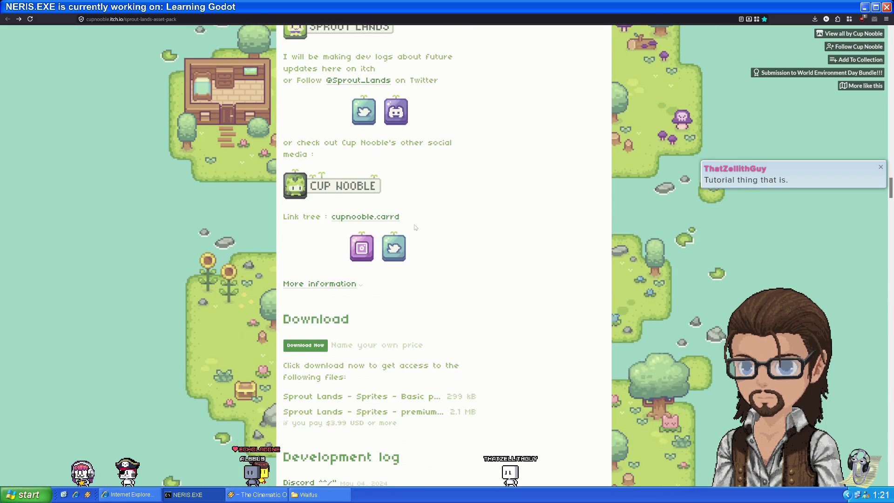
scroll(417, 223, "up", 20)
scroll(419, 215, "up", 7)
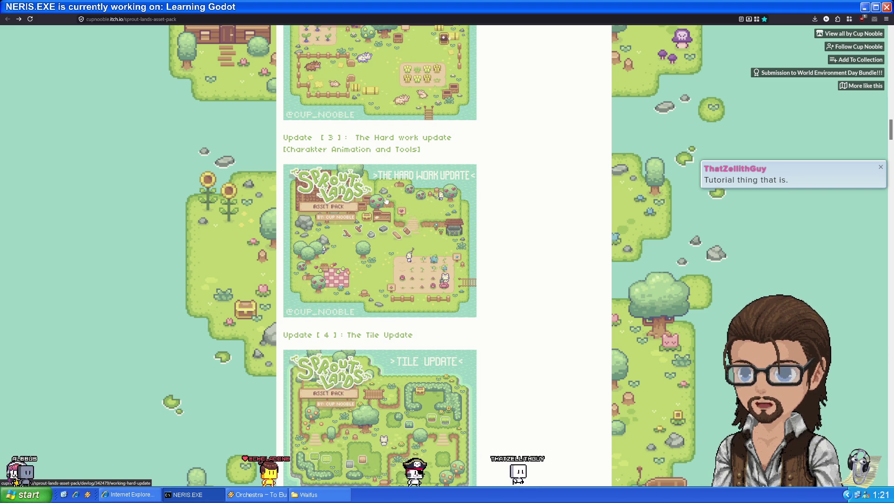
scroll(409, 236, "up", 1)
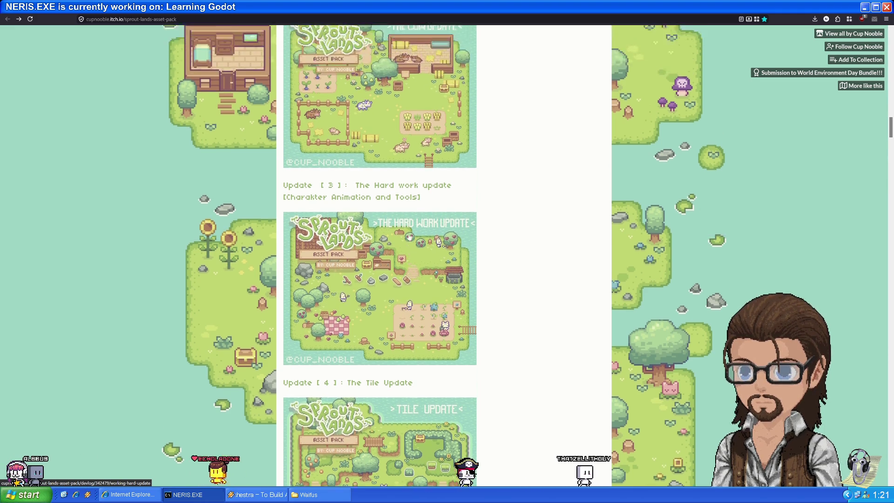
scroll(409, 236, "up", 8)
key("ctrl+Tab")
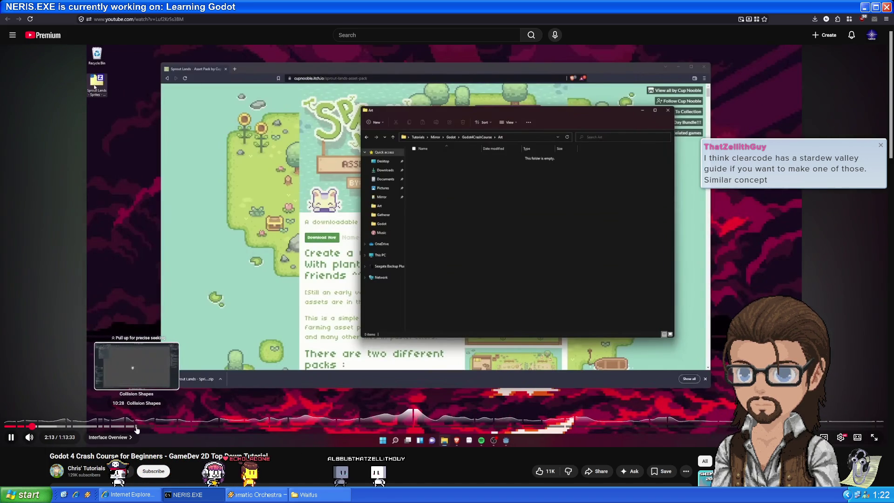
Step: Seek the crash course to 10:28, replay briefly, then jump to 12:24 Player Movement Overview
left_click(136, 427)
key("space")
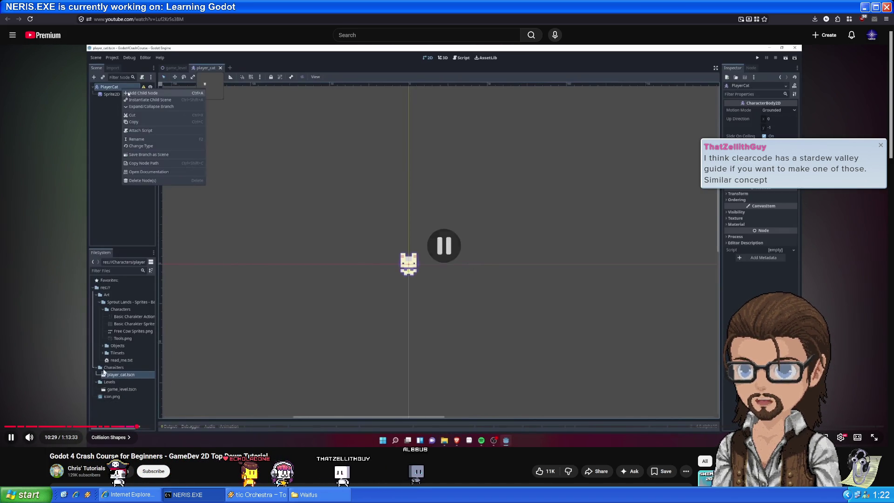
key("Left")
key("Left")
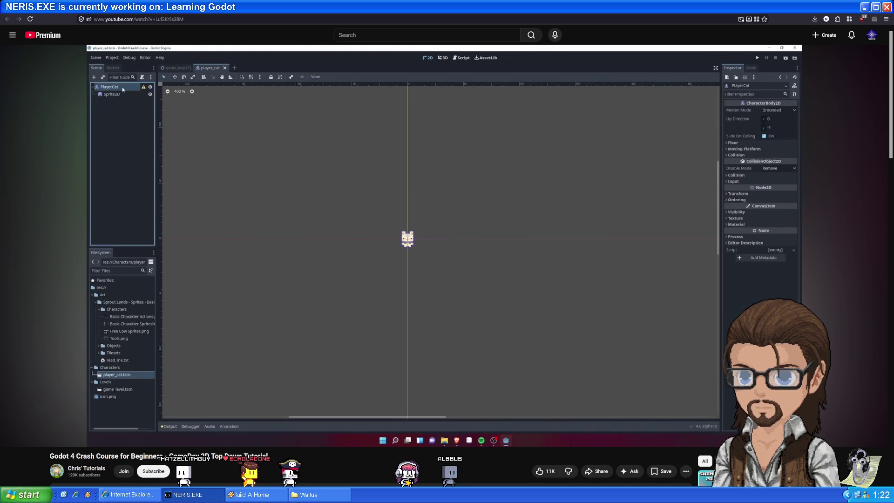
mouse_move(468, 263)
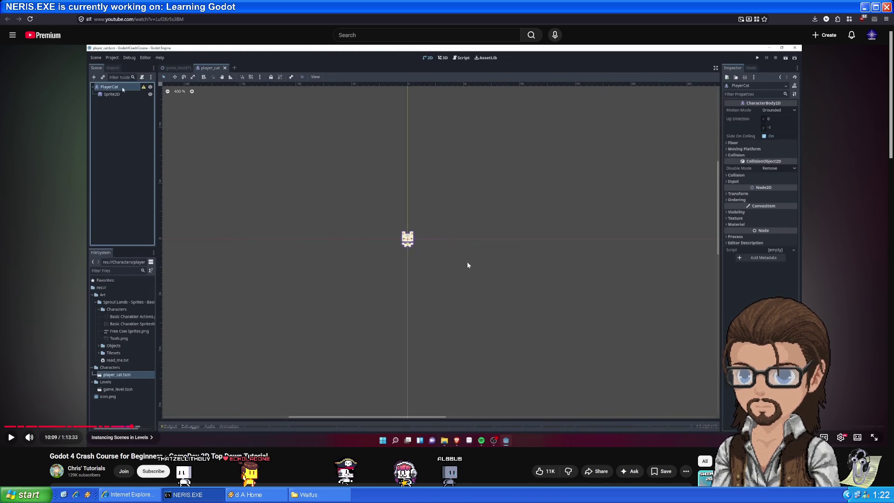
left_click(314, 313)
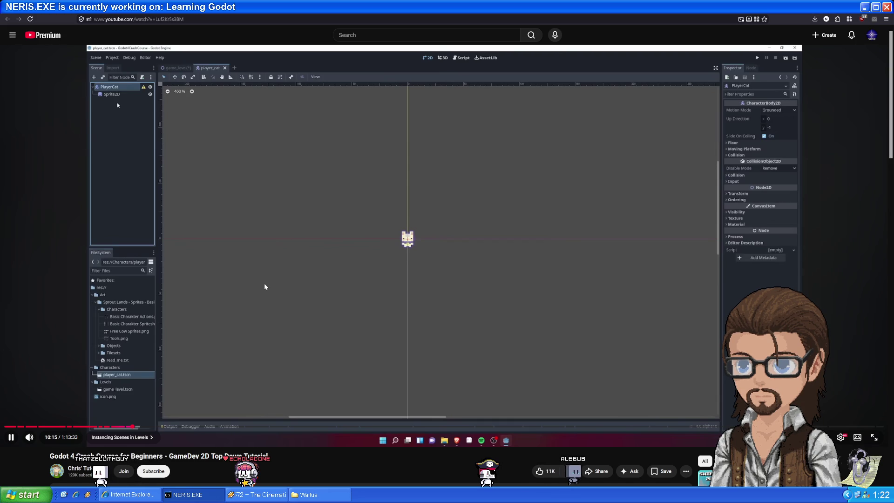
left_click(270, 317)
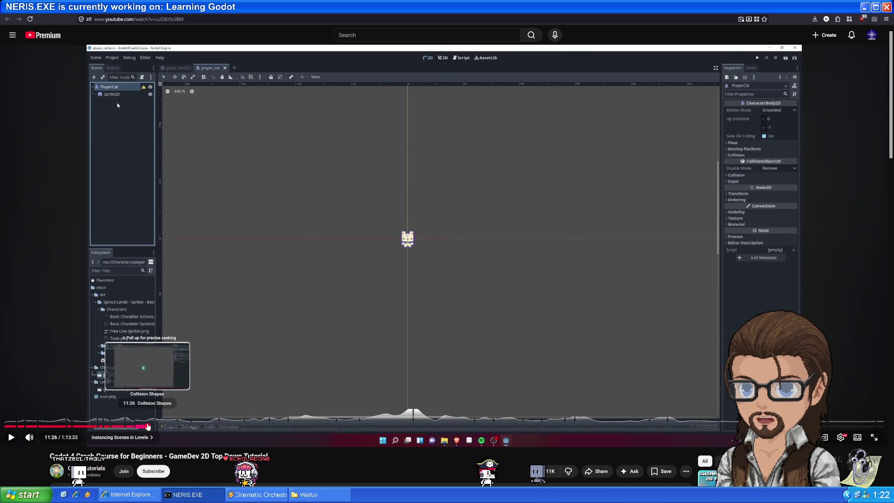
left_click(148, 427)
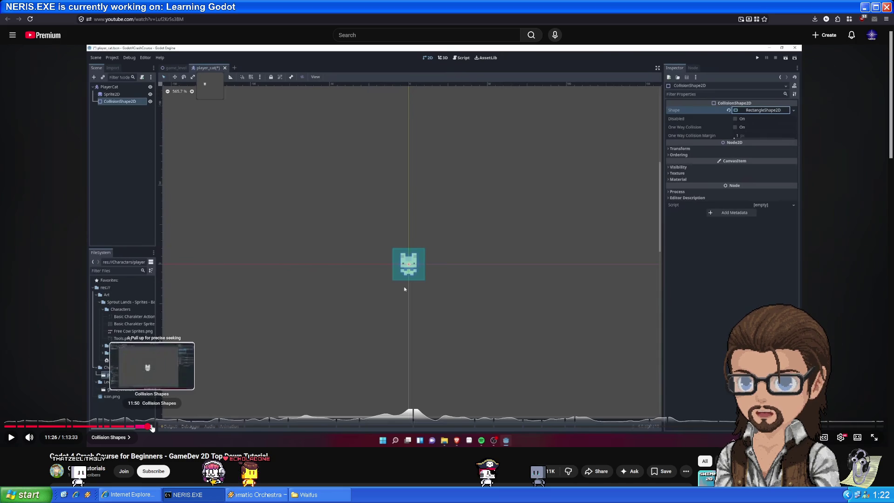
left_click(160, 426)
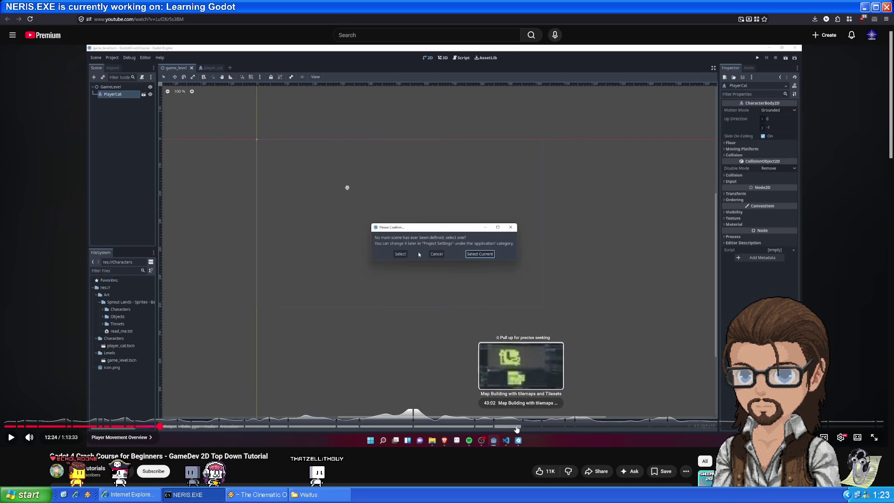
Step: Jump the tutorial to 40:42, watch the tilemap part until 41:14, then return to Godot
left_click(493, 426)
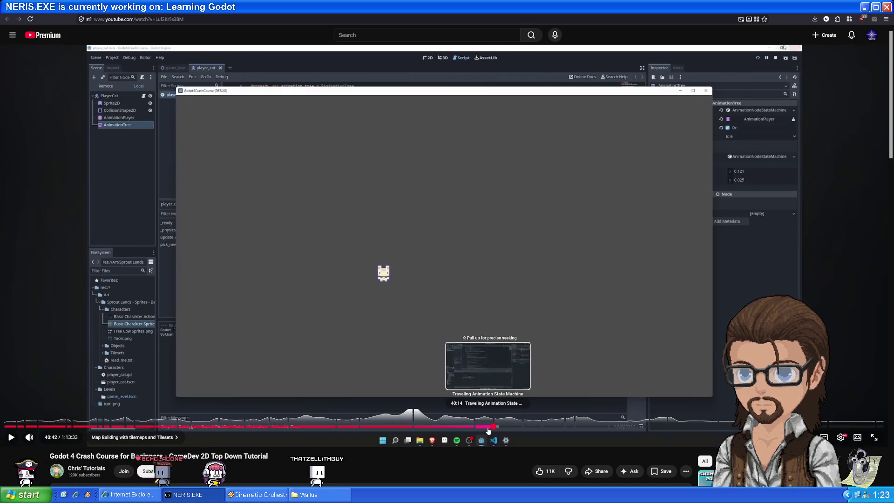
left_click(471, 309)
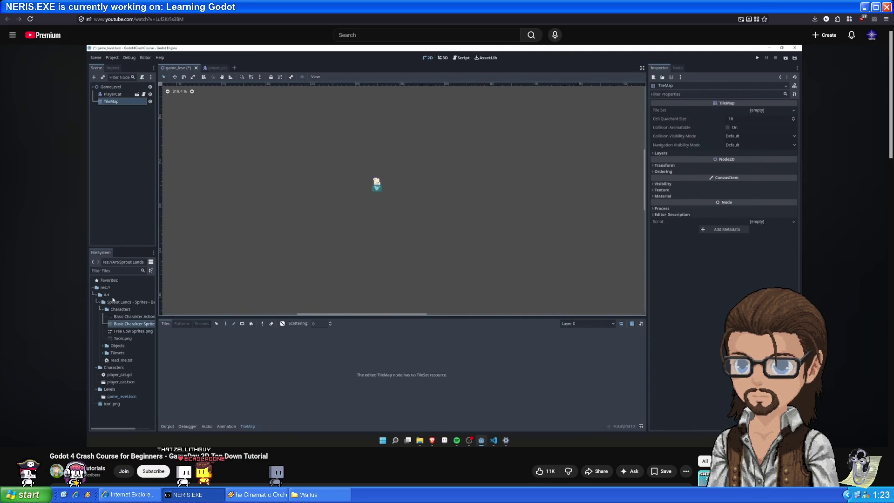
mouse_move(316, 341)
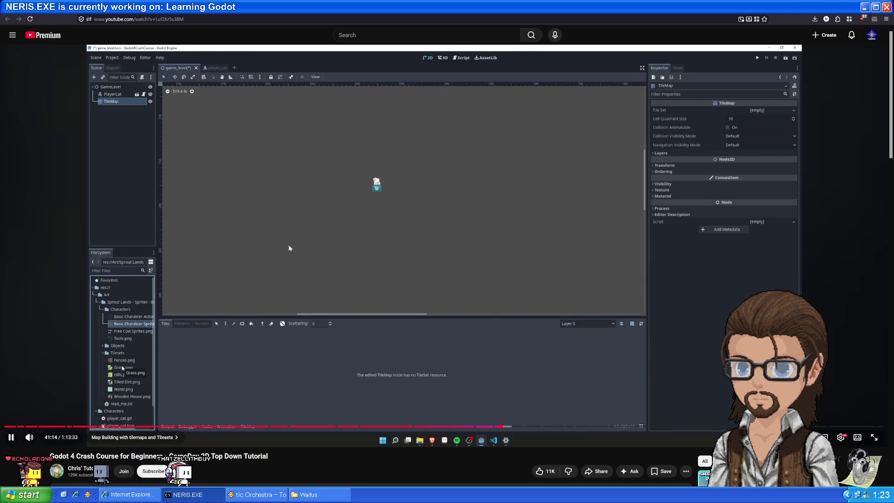
left_click(474, 272)
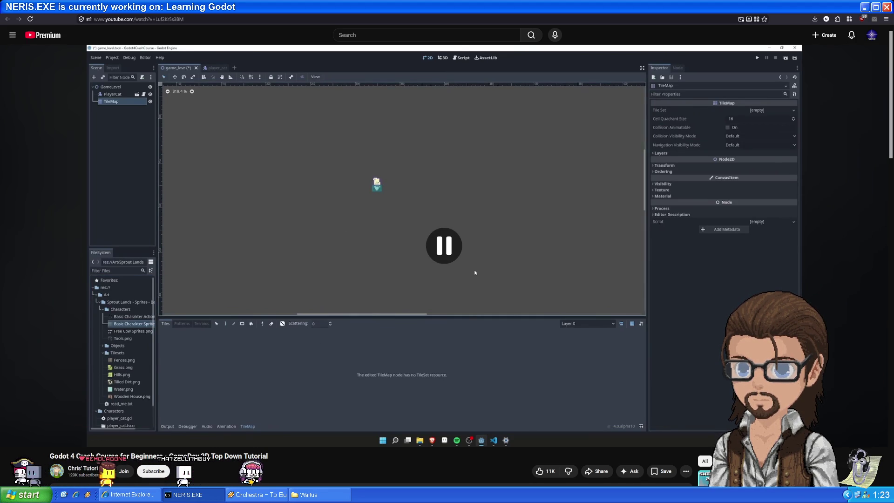
key("alt+Tab")
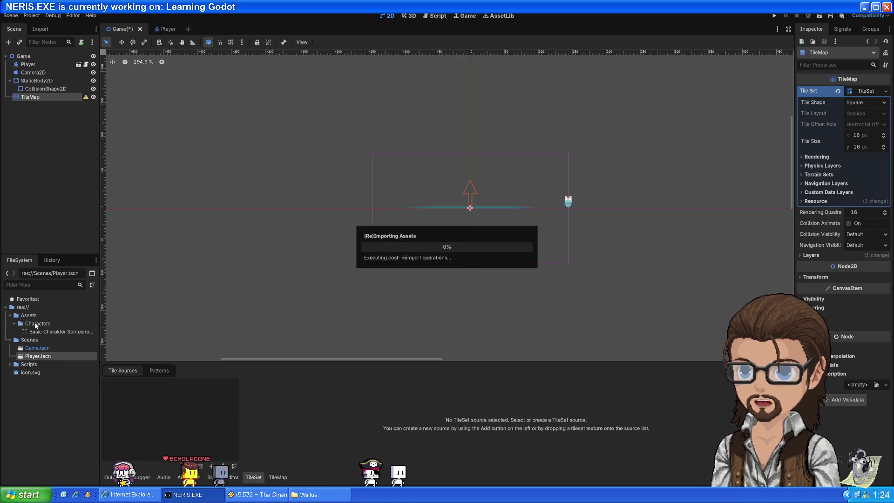
Step: Collapse Characters and expand Assets > Tilesets in the FileSystem dock to reveal Grass.png
left_click(14, 324)
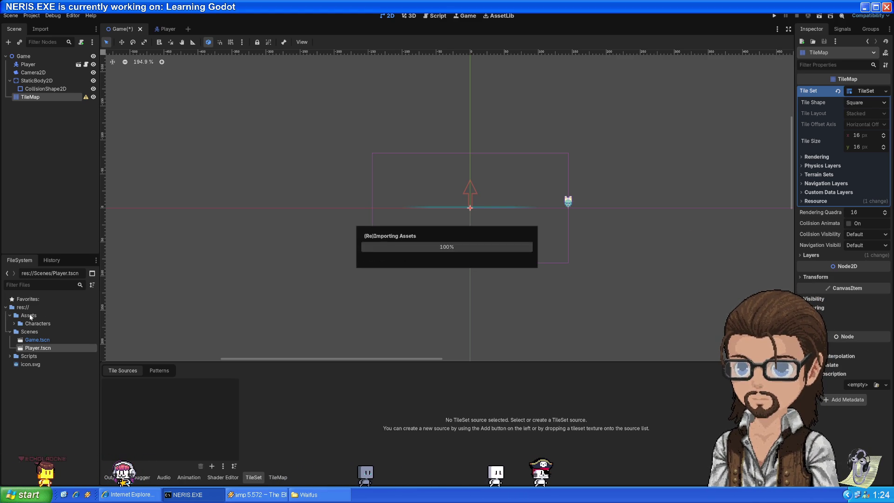
left_click(14, 340)
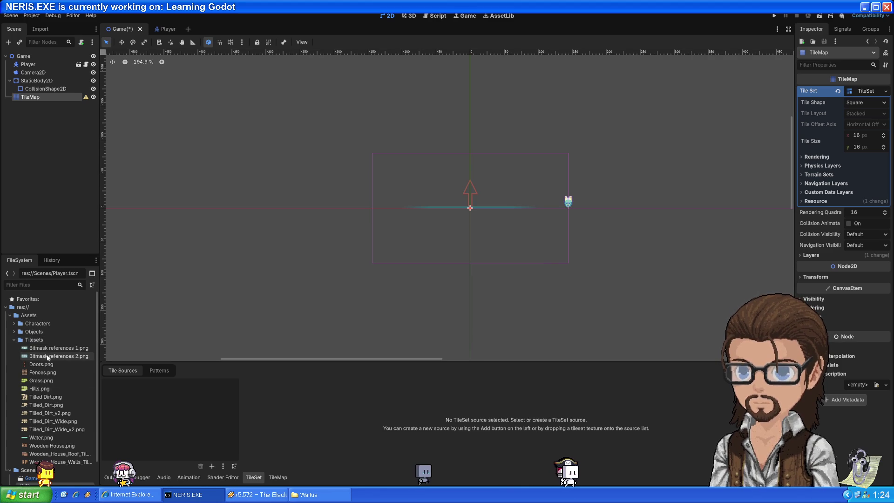
key("alt+Tab")
Step: Play the tutorial to 41:43, where Grass.png becomes an atlas source, then return to Godot
left_click(475, 273)
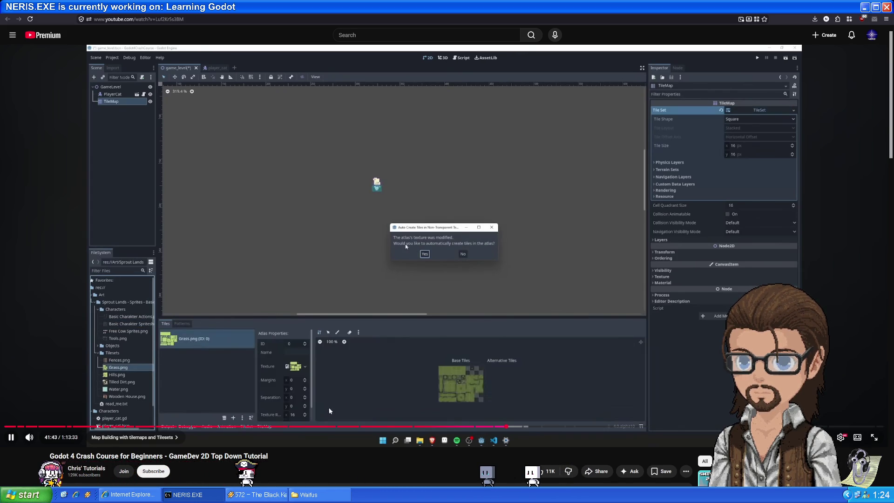
left_click(334, 374)
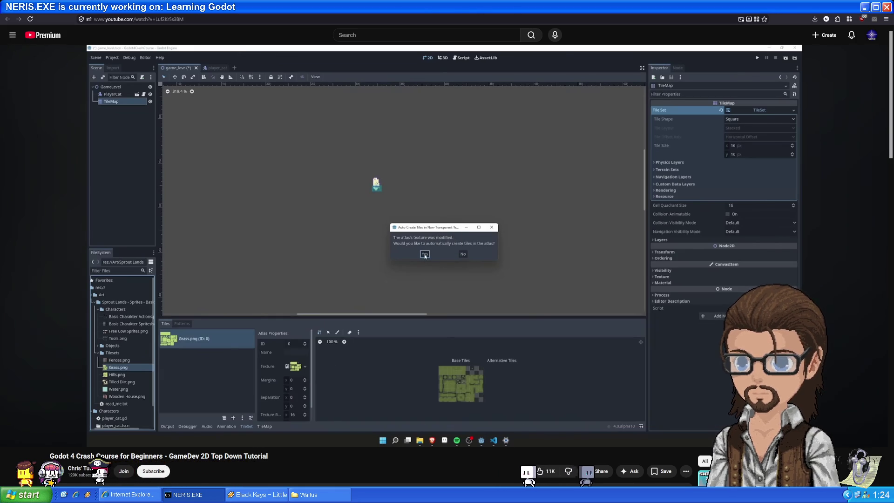
key("alt+Tab")
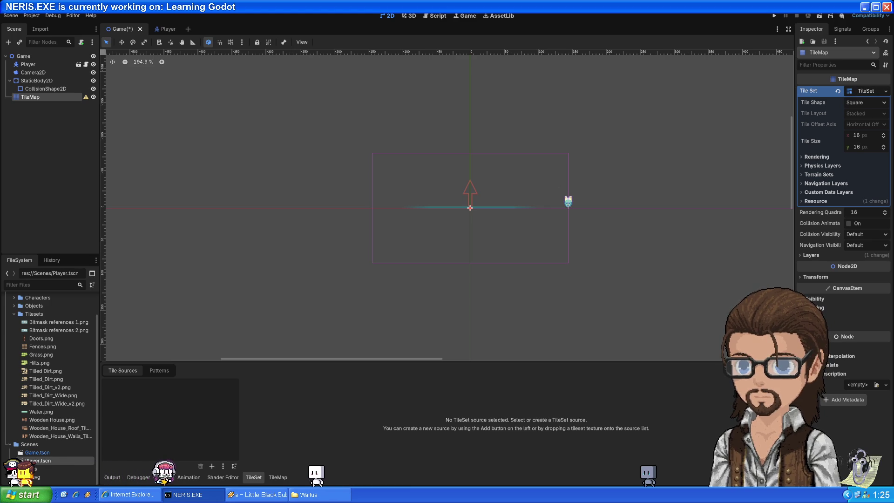
Step: Check the tutorial video in the browser, then return to the Godot editor
left_click(81, 468)
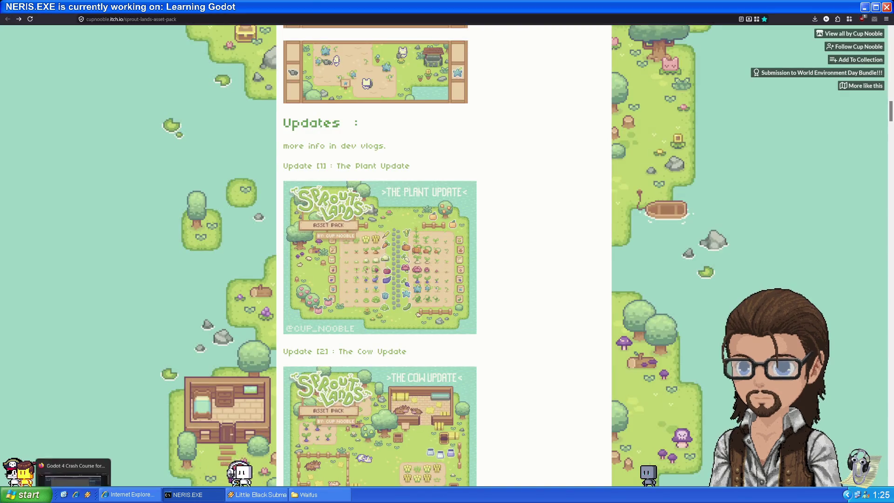
left_click(74, 474)
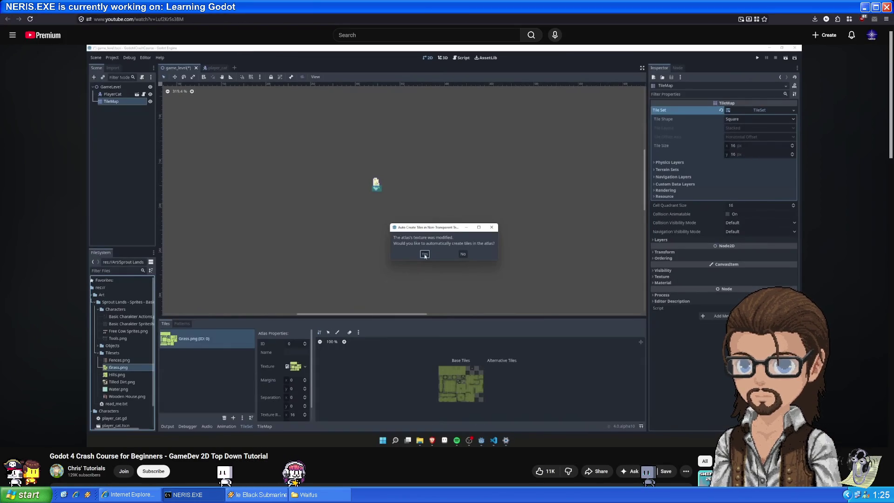
mouse_move(103, 494)
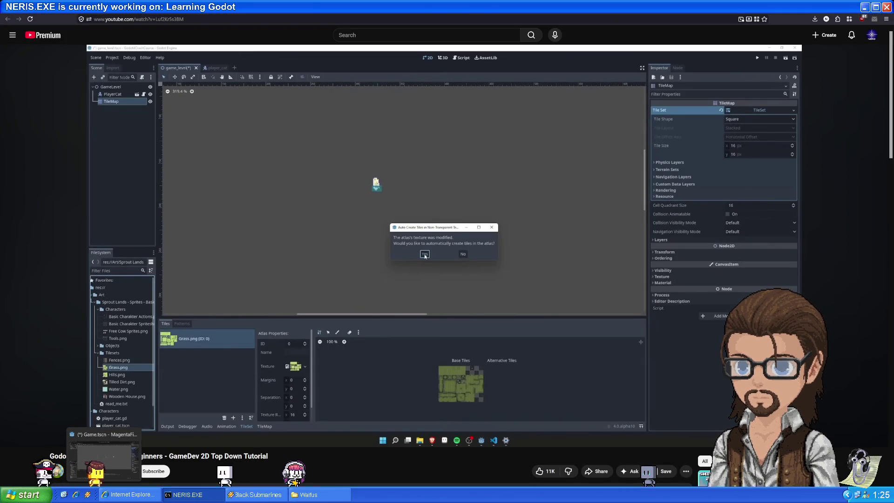
left_click(104, 459)
Step: Add Grass.png to the TileSet as an atlas source with auto-created tiles
left_click_drag(41, 354, 74, 378)
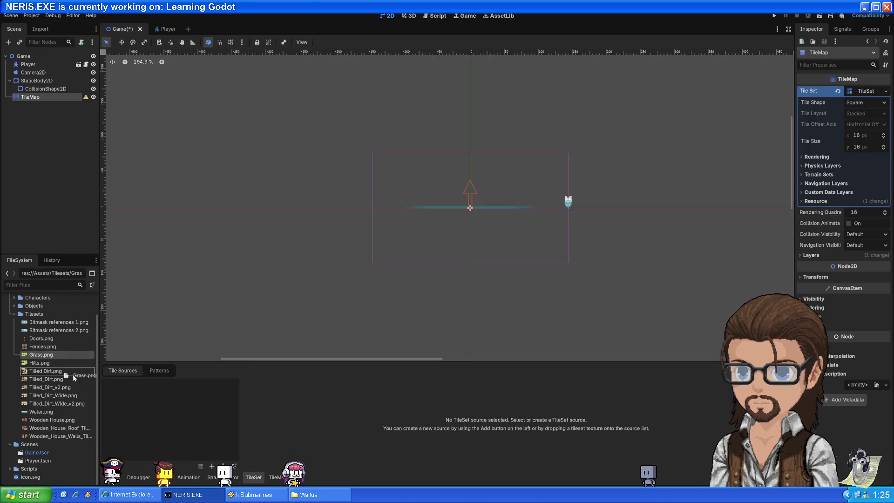
left_click_drag(158, 419, 158, 417)
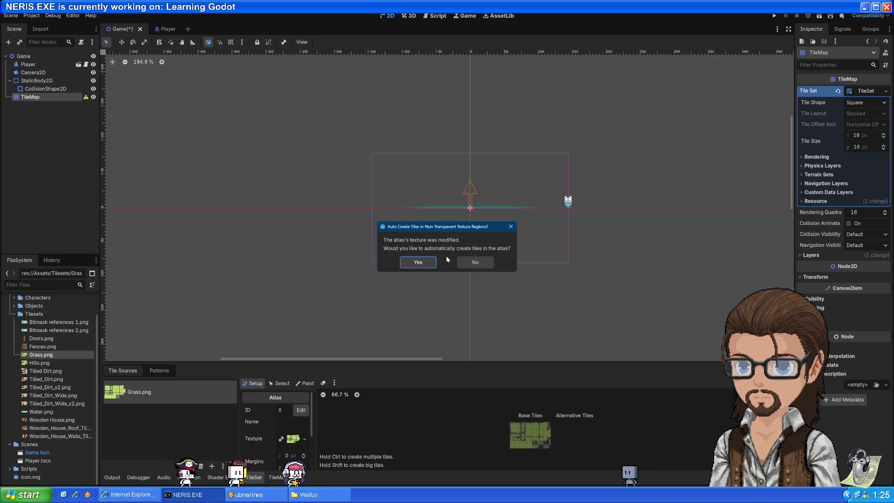
left_click(418, 262)
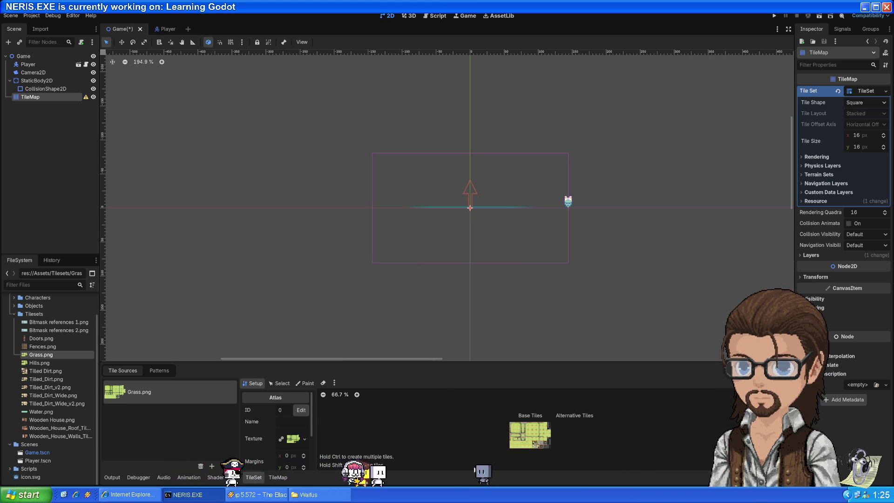
scroll(502, 449, "up", 6)
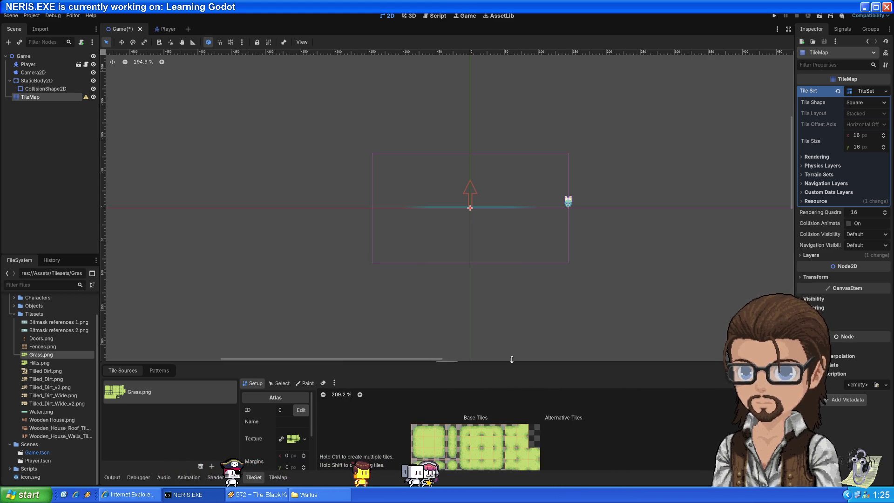
scroll(439, 443, "up", 4)
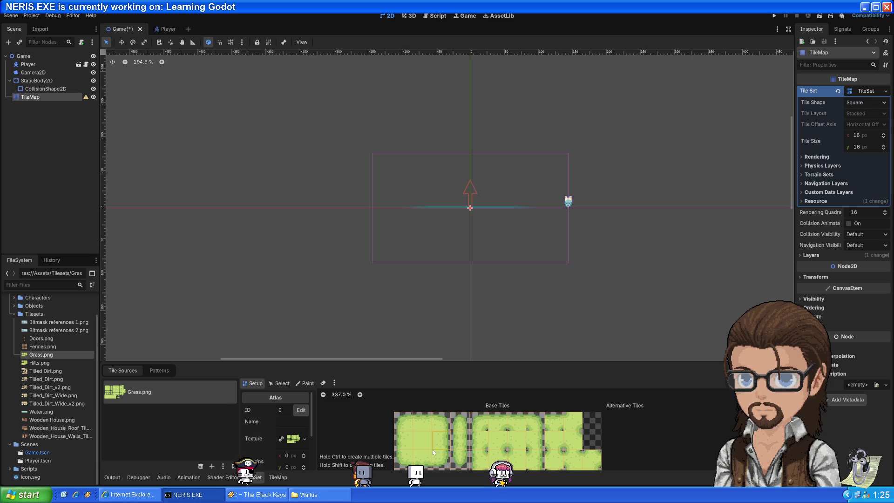
scroll(668, 431, "down", 3)
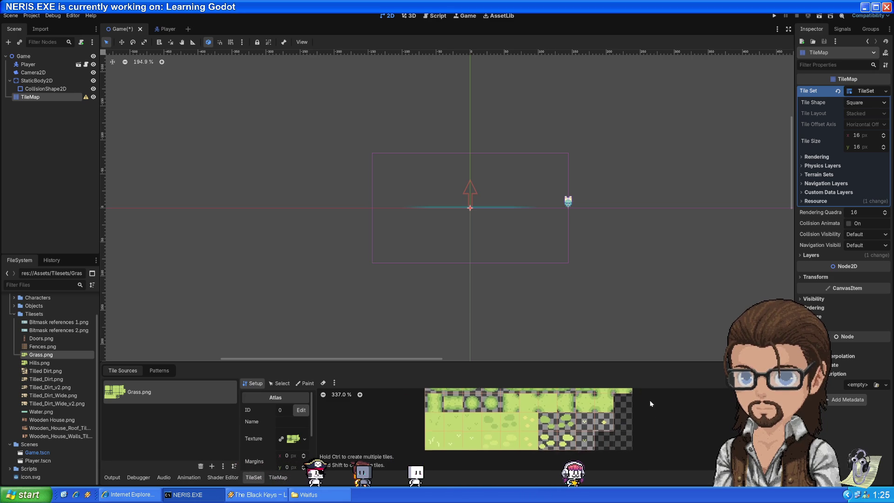
scroll(650, 403, "up", 5)
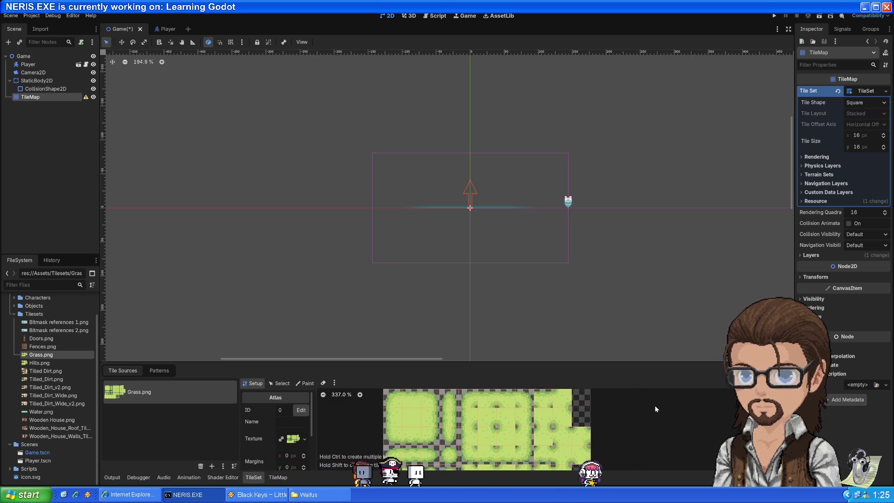
scroll(653, 398, "down", 2)
key("alt+Tab")
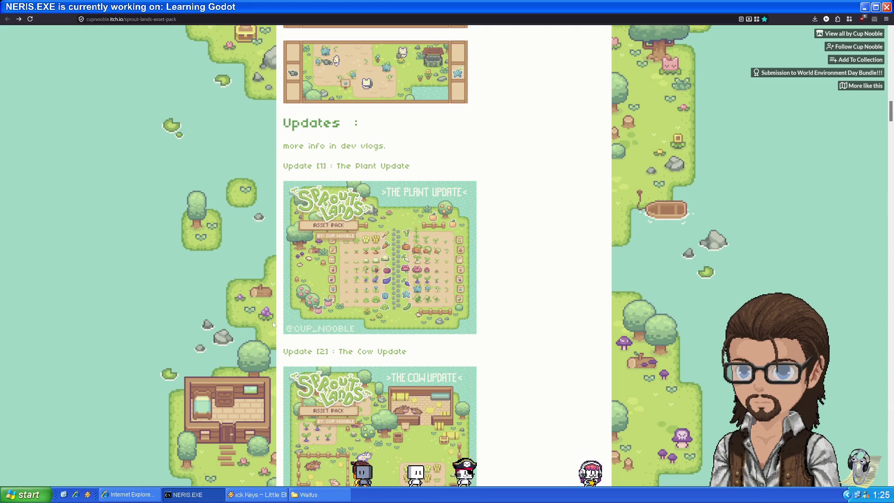
Step: Play the tutorial's map-building part and pause it at 42:16 after grass painting, then return to Godot
key("ctrl+Tab")
left_click(315, 276)
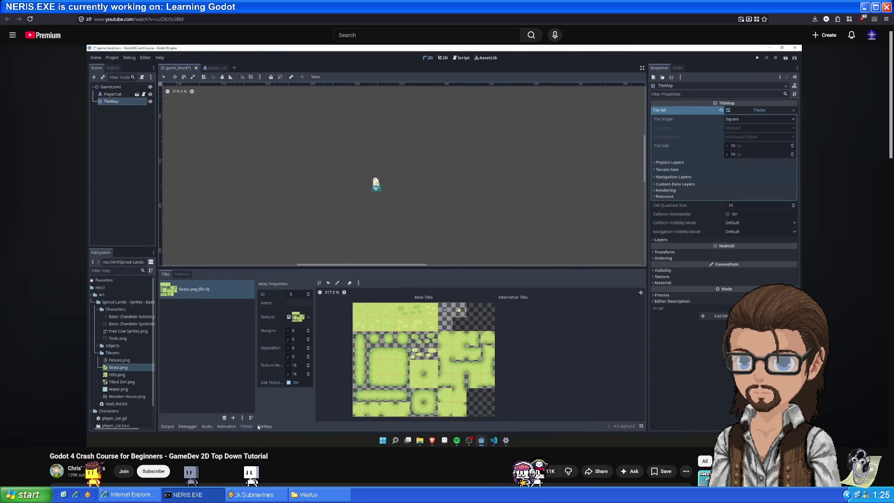
mouse_move(325, 258)
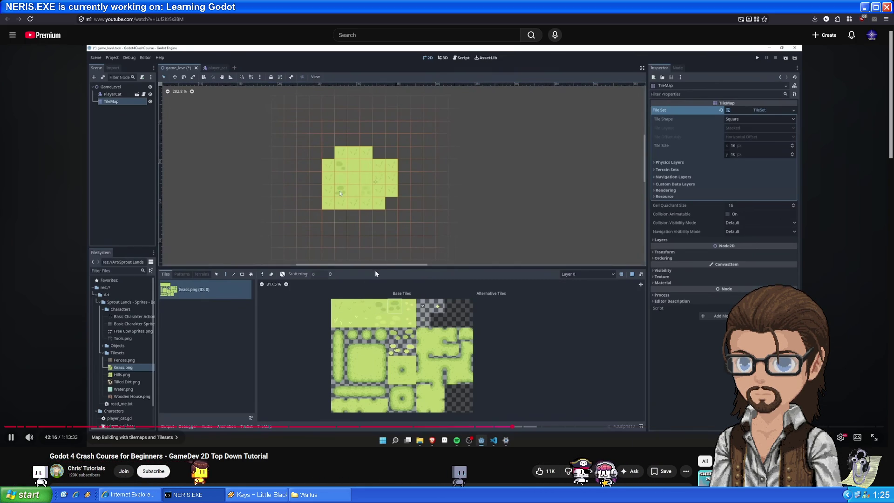
left_click(410, 231)
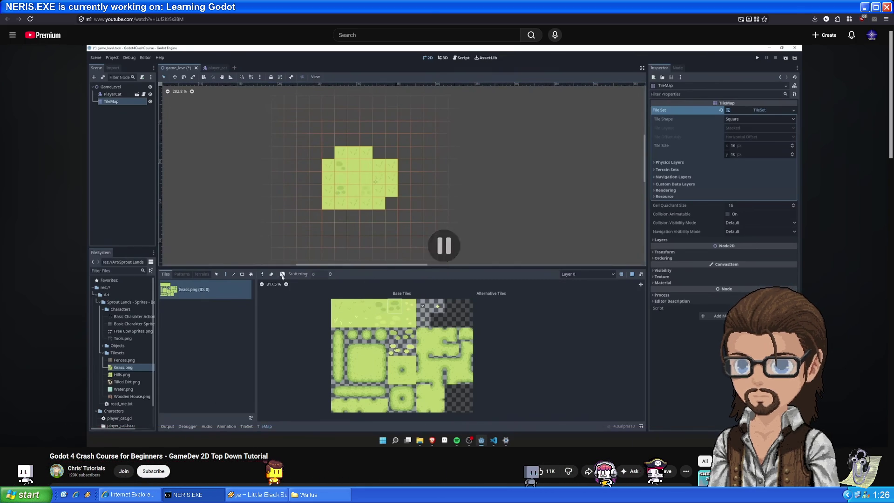
key("alt+Tab")
scroll(479, 205, "up", 10)
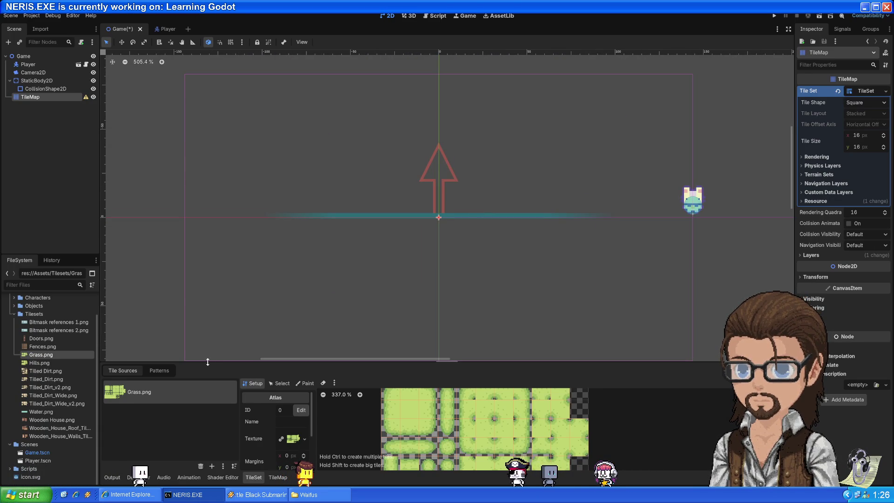
Step: Paint a rectangular block of plain grass tiles onto the TileMap
left_click_drag(207, 361, 208, 262)
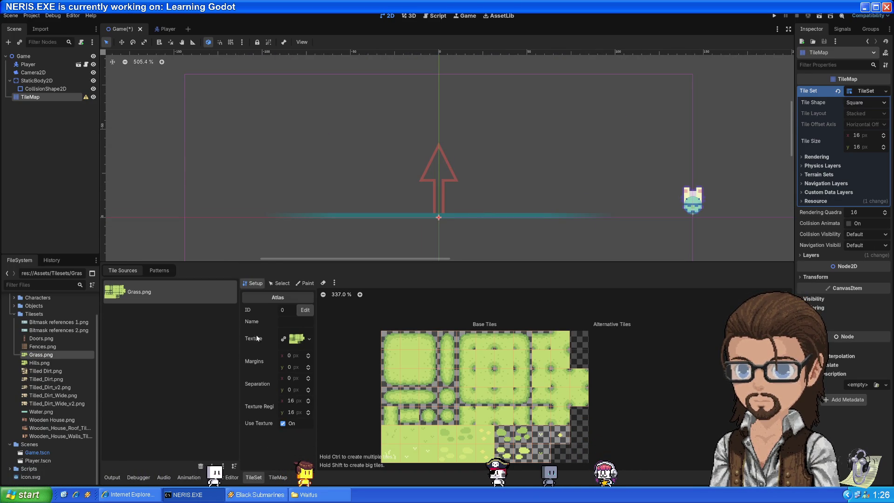
left_click_drag(267, 262, 268, 279)
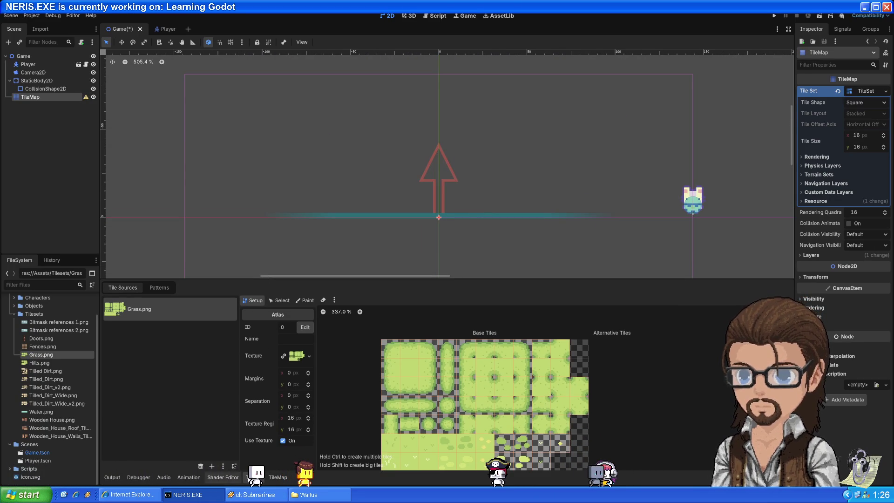
left_click(276, 478)
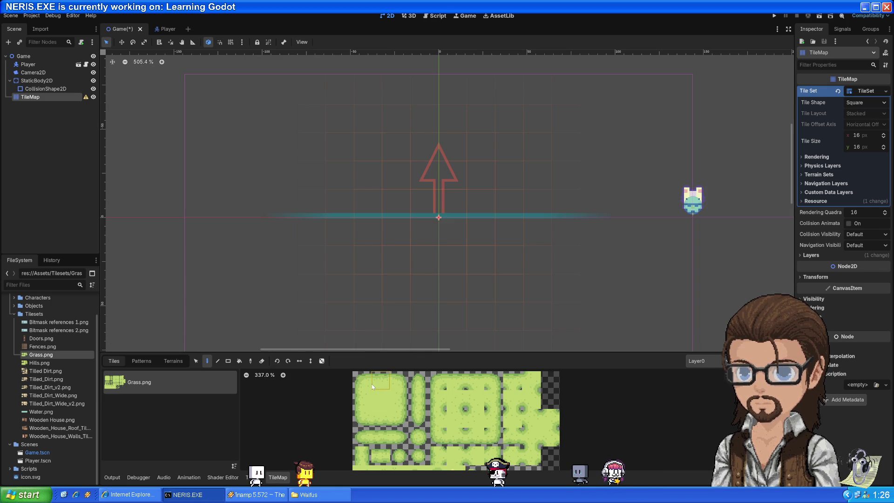
left_click(388, 386)
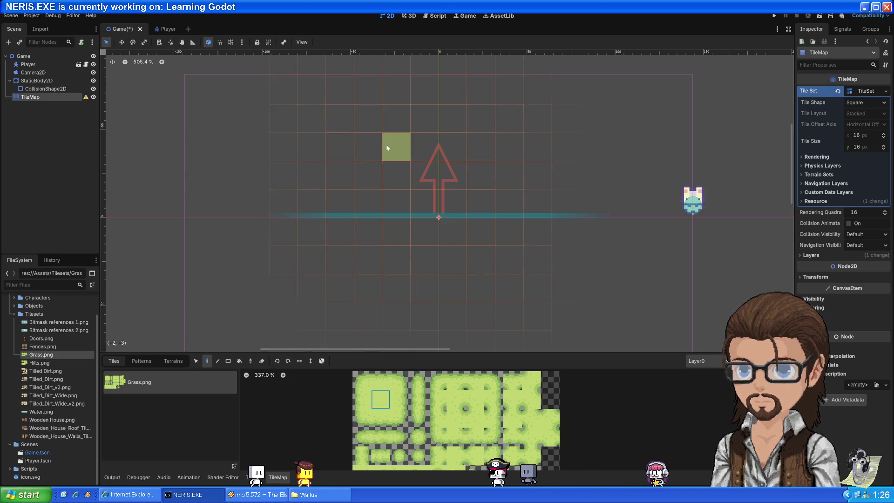
left_click_drag(255, 119, 295, 135)
left_click(315, 115)
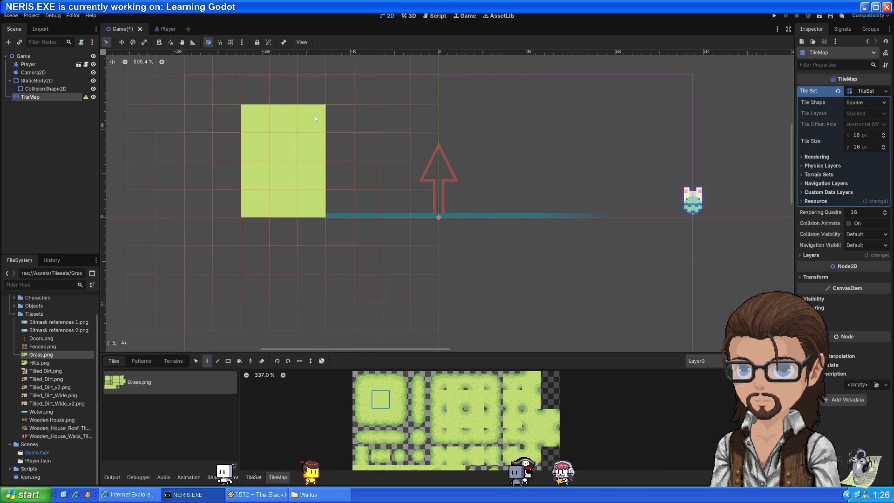
Step: Add a top-left corner, a left-edge column and bottom-left corner tiles to the block
left_click(365, 381)
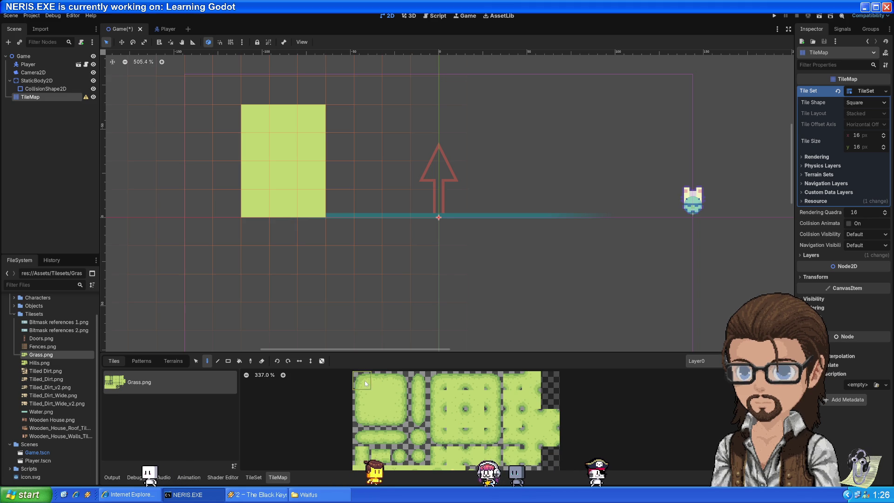
left_click(235, 95)
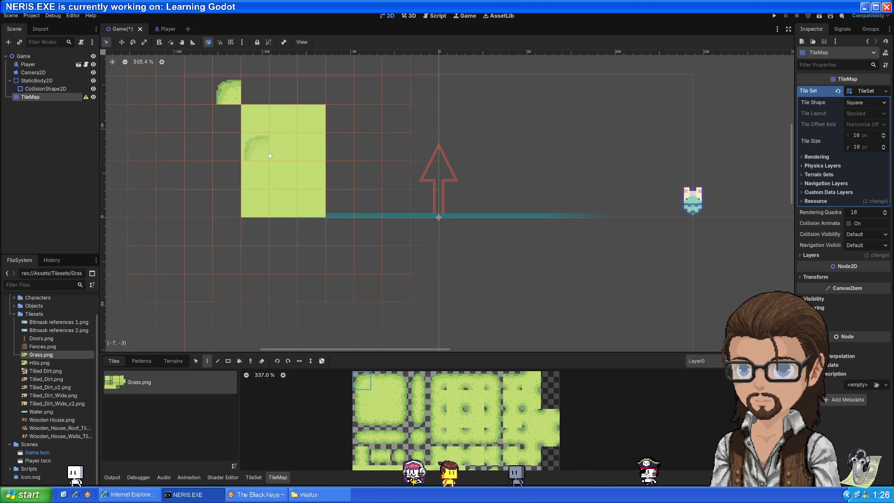
left_click(361, 399)
left_click(228, 131)
left_click_drag(228, 131, 228, 216)
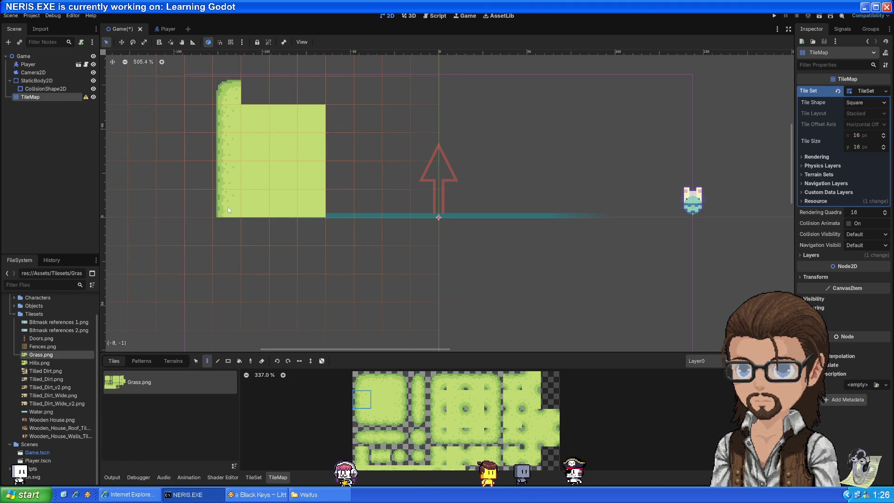
left_click(364, 418)
left_click(255, 231)
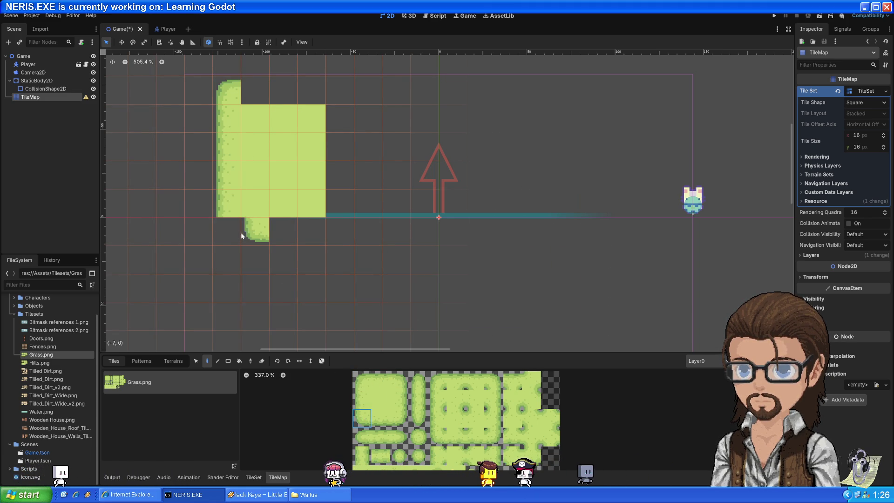
left_click(234, 236)
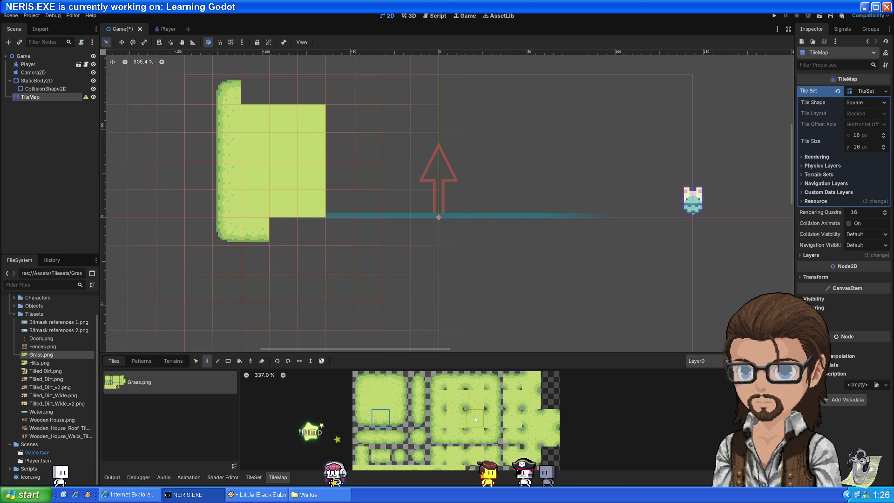
Step: Paint a spotted grass tile into the block, then return to the tutorial
scroll(475, 449, "down", 2)
scroll(475, 449, "up", 2)
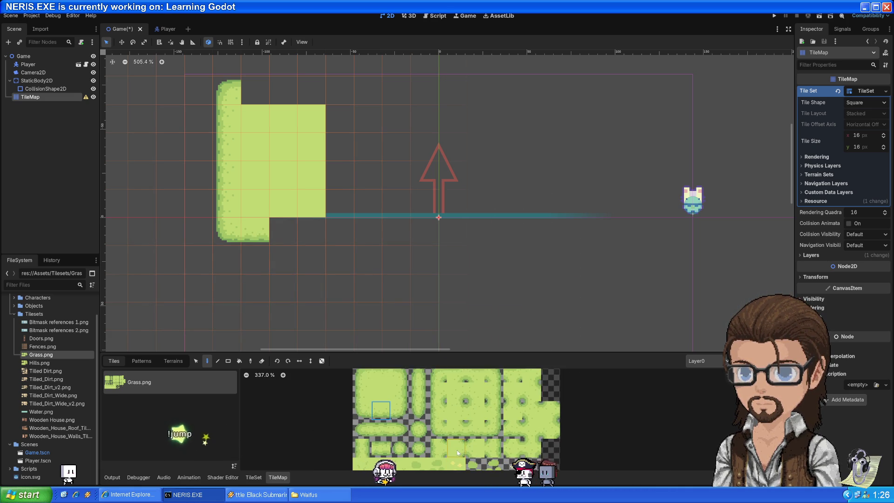
left_click(427, 404)
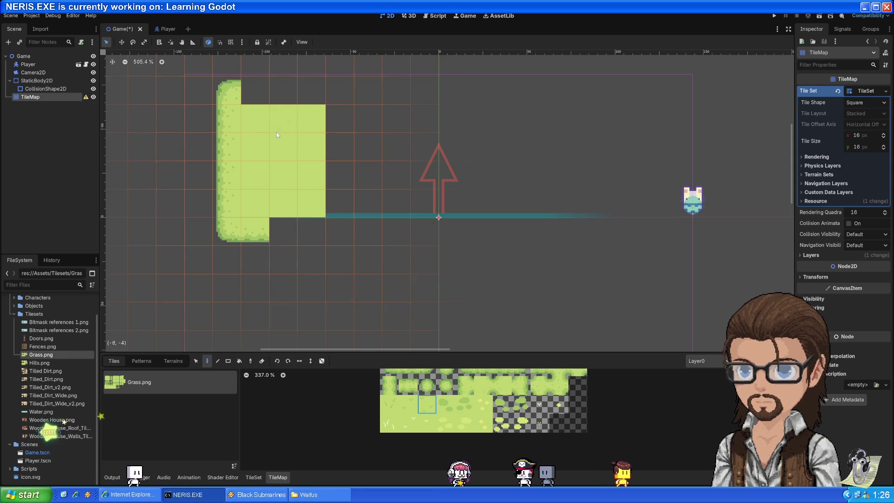
left_click(447, 411)
left_click(284, 174)
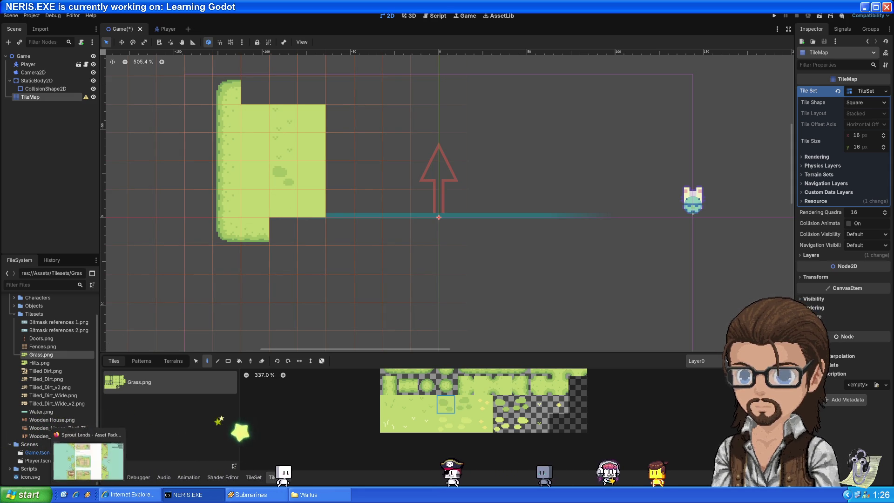
left_click(130, 494)
key("alt+Tab")
key("alt+Tab")
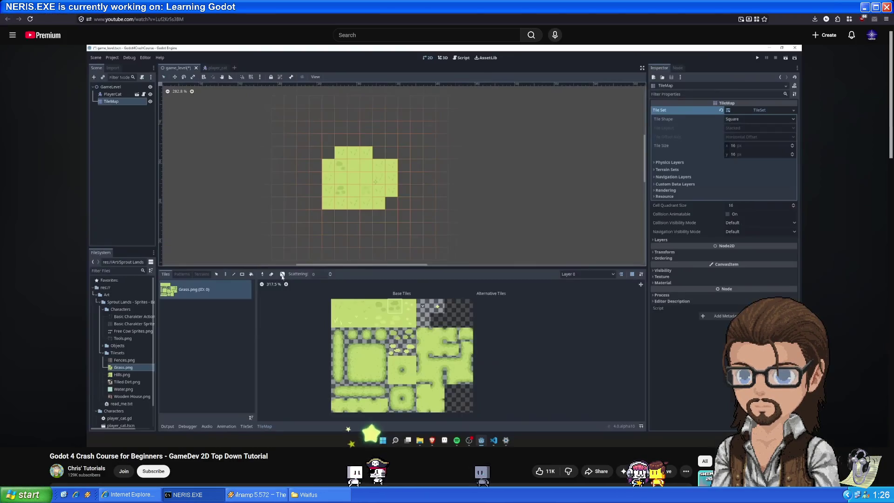
Step: Play the tutorial through the Random Tile Variations chapter, pausing around 44:30
key("space")
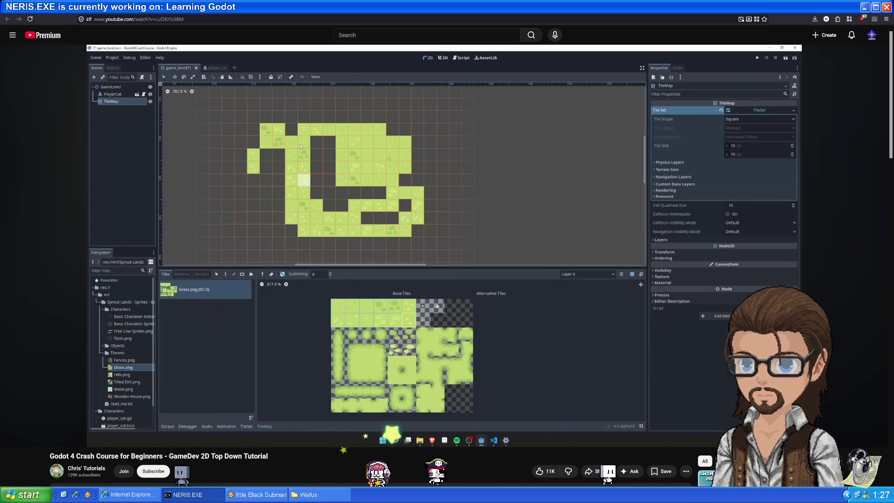
mouse_move(307, 260)
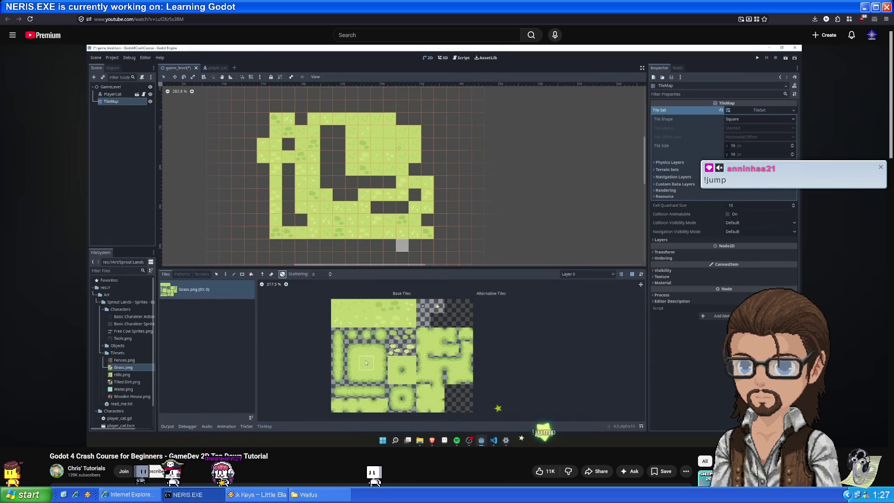
mouse_move(306, 261)
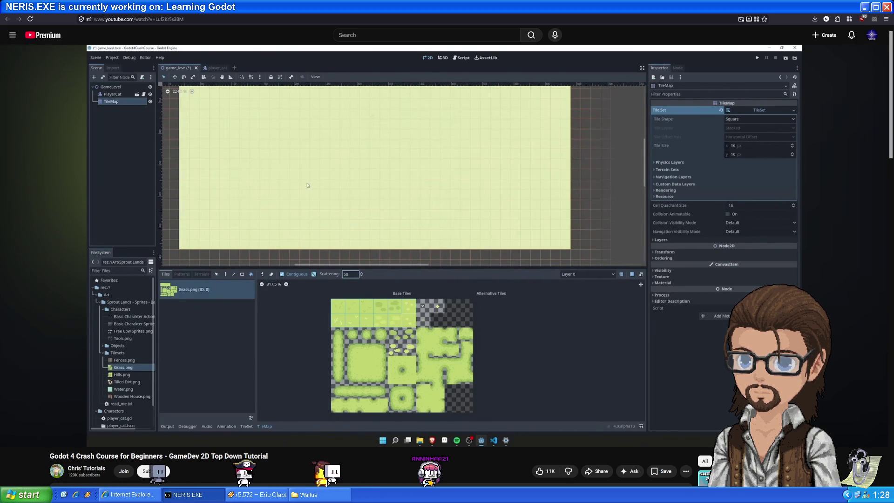
mouse_move(352, 149)
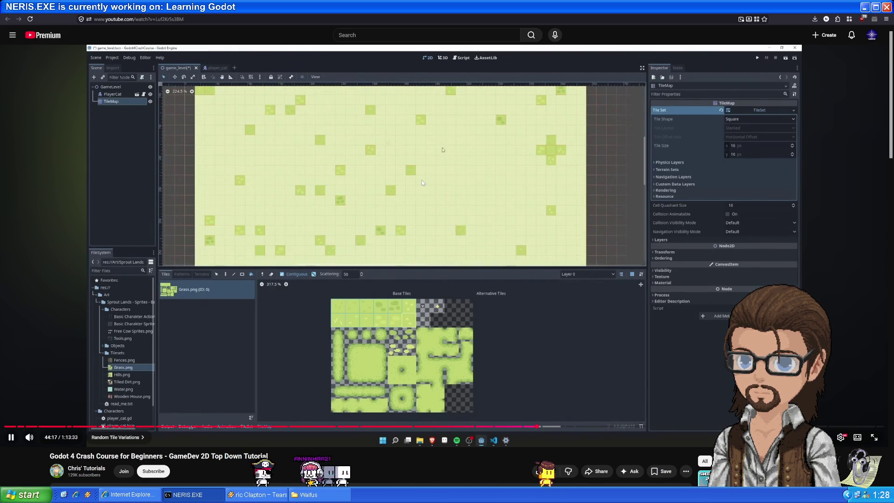
left_click(422, 183)
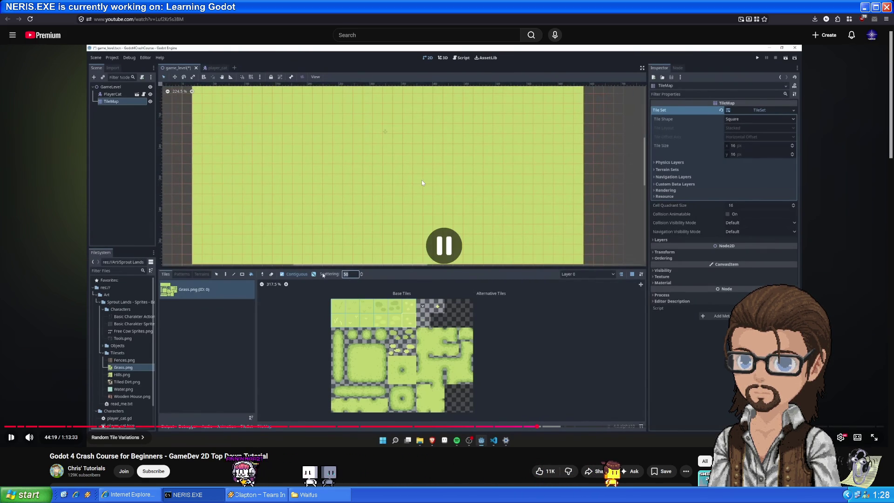
left_click(422, 184)
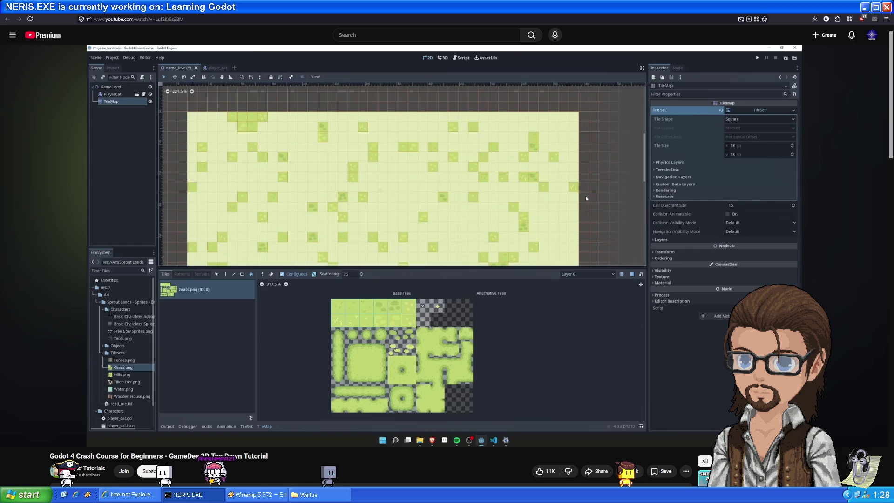
left_click(361, 187)
Step: Place a single grass tile below the block's right side, dismissing the accidental new-node dialog
key("alt+Tab")
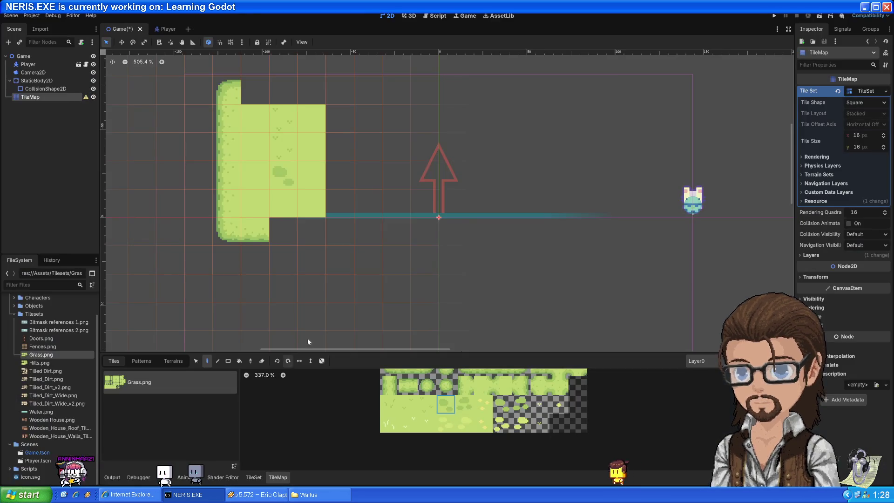
left_click(330, 298)
scroll(331, 300, "down", 4)
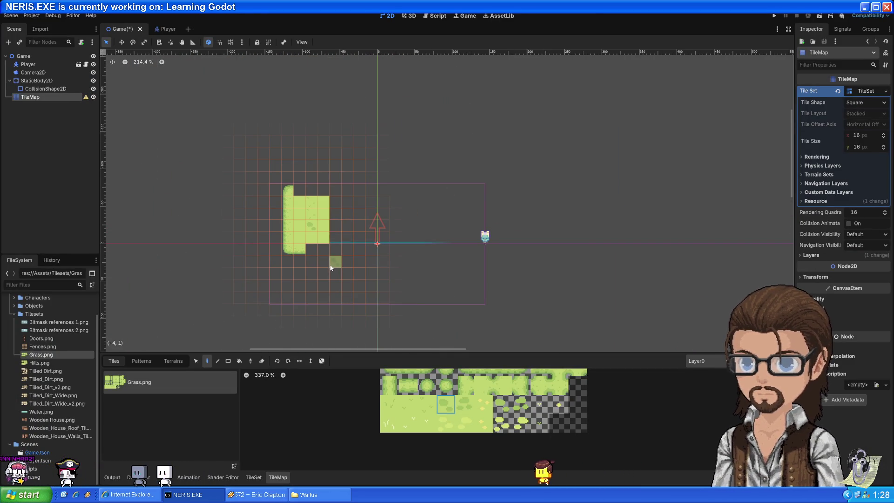
key("ctrl+a")
key("Escape")
left_click(338, 265)
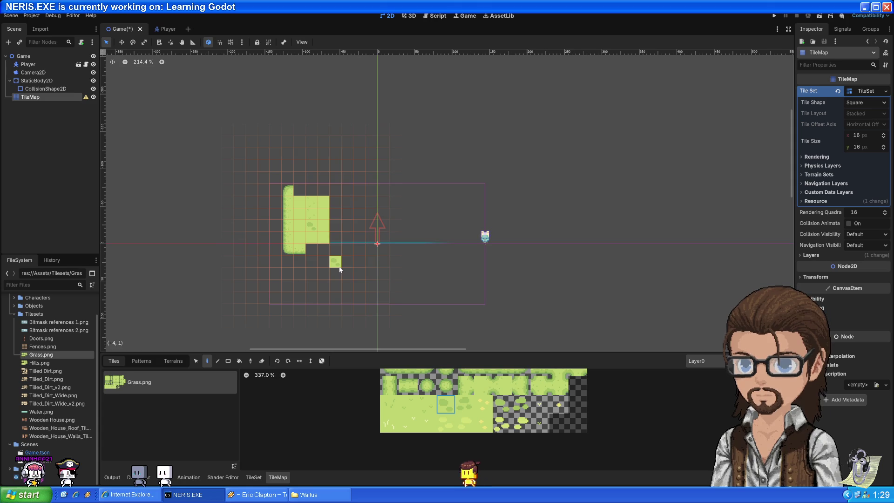
key("ctrl+a")
key("Escape")
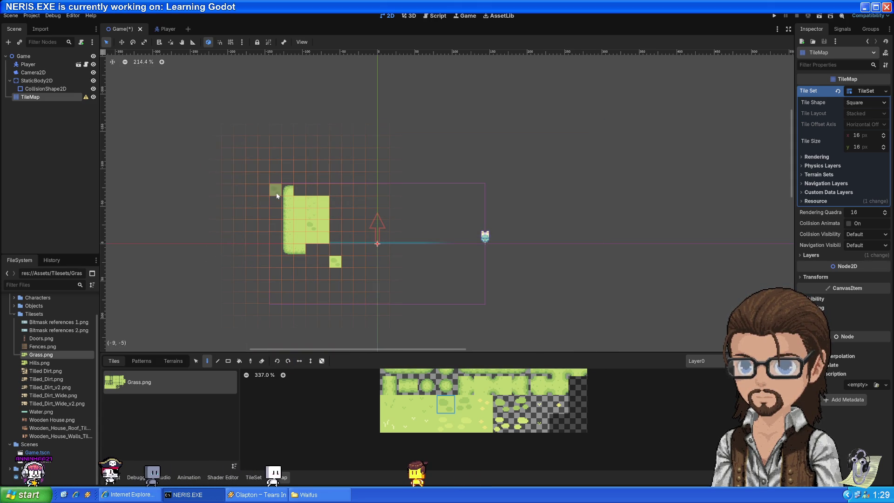
Step: Select a 6x2 block of bottom-row grass tiles and paint a rectangle beside the block
left_click(228, 361)
mouse_move(277, 197)
left_mouse_down()
mouse_move(362, 301)
mouse_move(352, 278)
left_mouse_up()
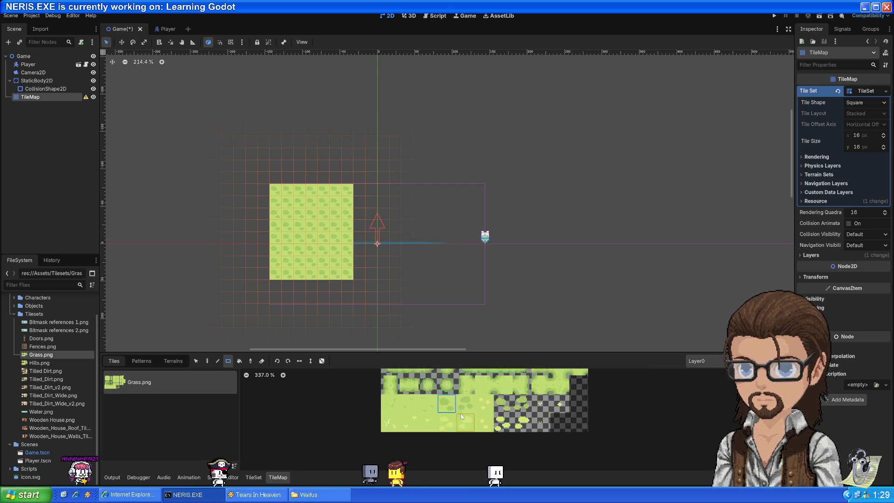
scroll(564, 396, "down", 4)
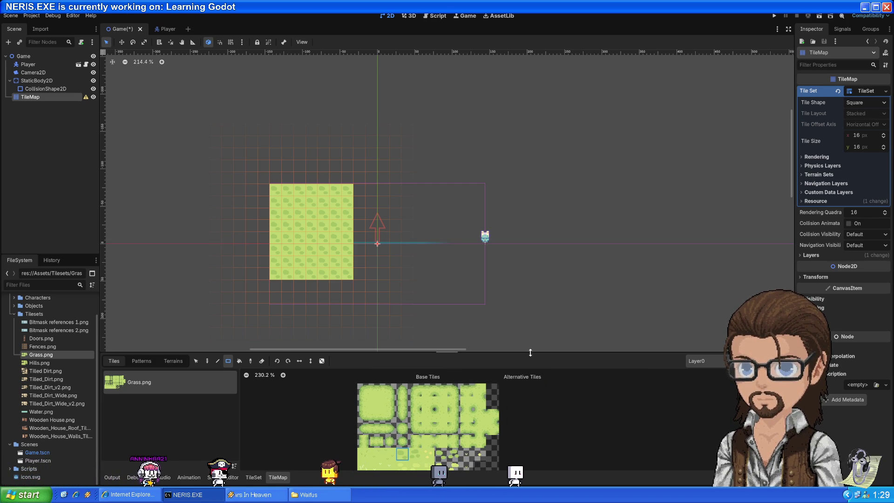
mouse_move(530, 353)
left_mouse_down()
mouse_move(545, 293)
mouse_move(535, 287)
left_mouse_up()
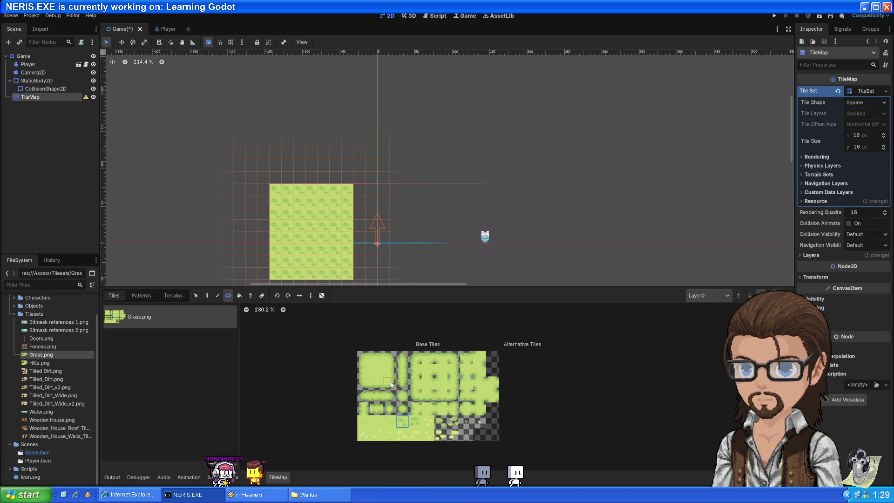
left_click(363, 423)
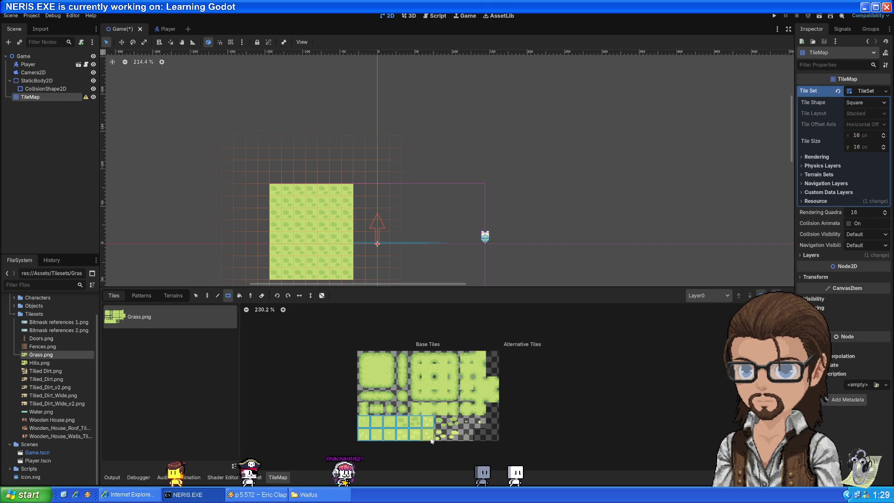
left_click(375, 372)
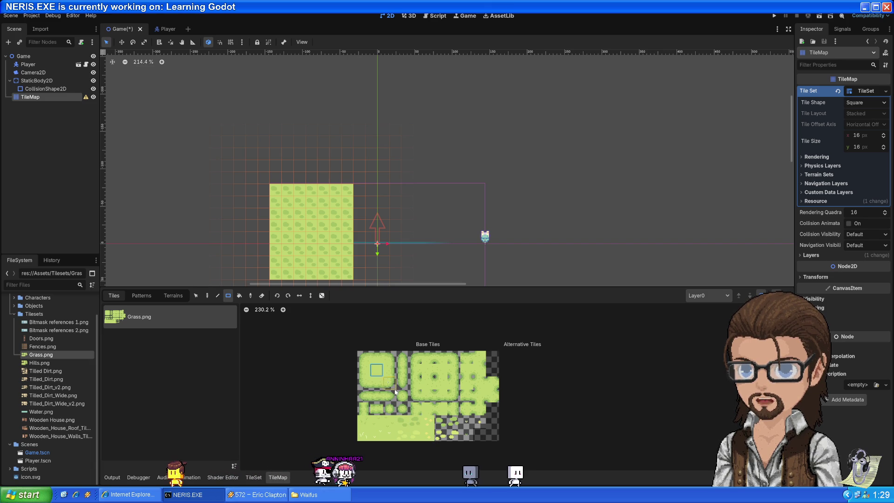
left_click_drag(380, 429, 424, 431)
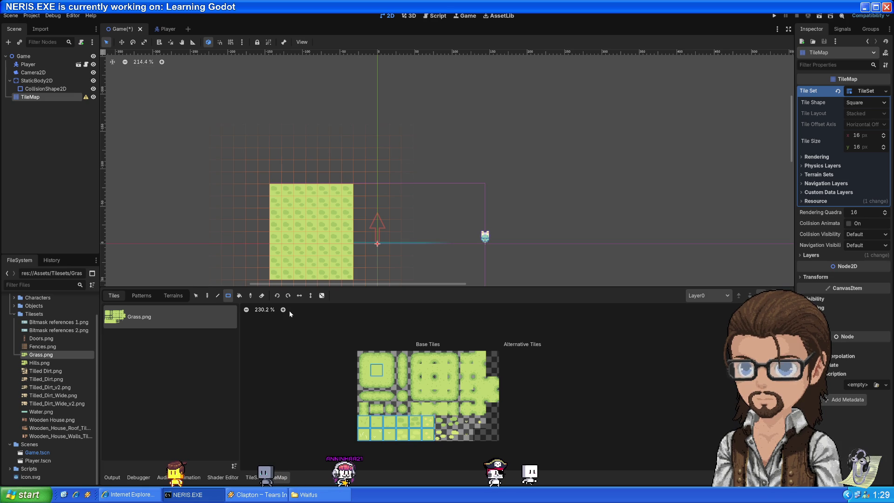
left_click_drag(274, 188, 328, 250)
left_click_drag(353, 278, 350, 278)
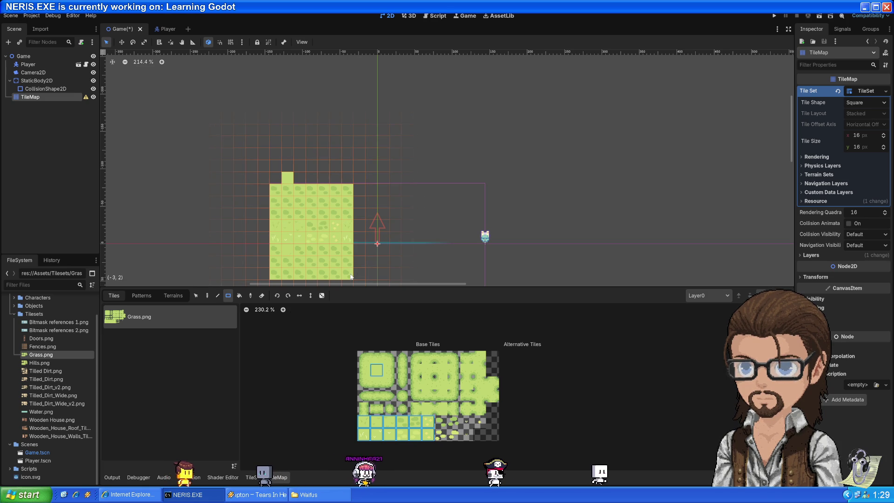
Step: Extend the grass on the block's left and bottom, and add two lone tiles above it
left_click(206, 297)
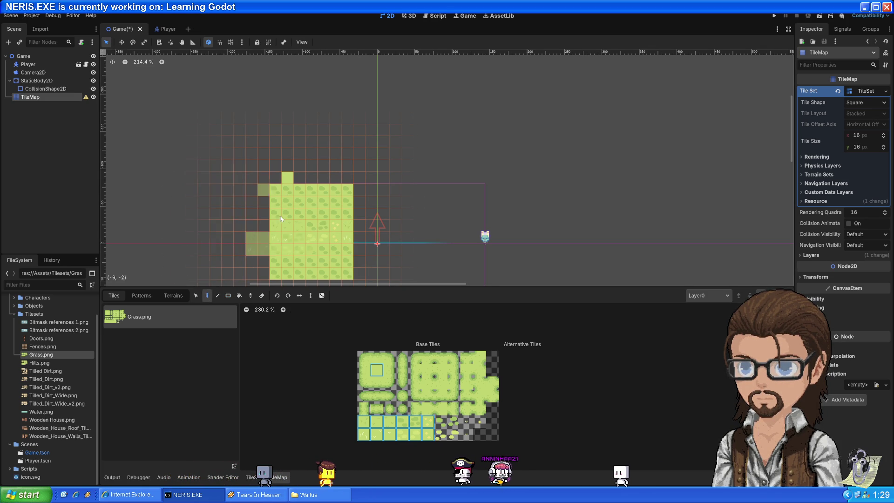
left_click(228, 296)
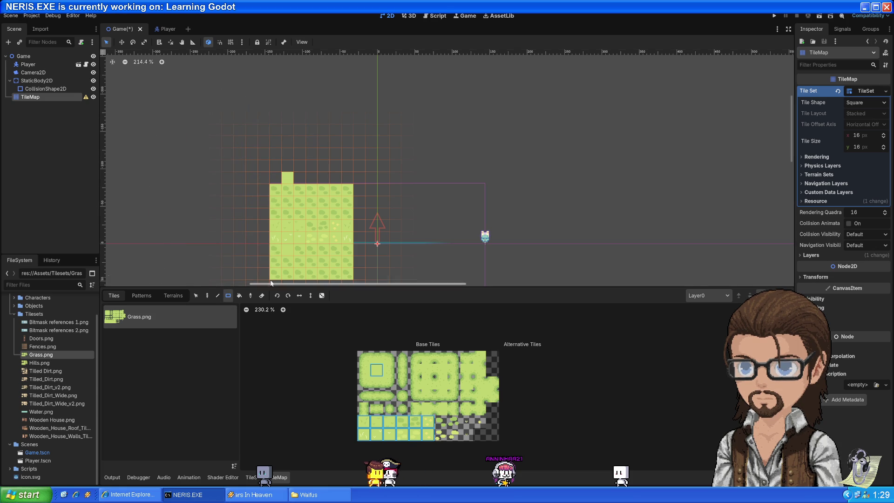
left_click_drag(246, 200, 268, 231)
mouse_move(247, 273)
left_mouse_down()
mouse_move(363, 272)
mouse_move(462, 155)
left_mouse_up()
left_click(262, 153)
left_click(334, 152)
scroll(359, 277, "down", 5)
scroll(386, 258, "up", 3)
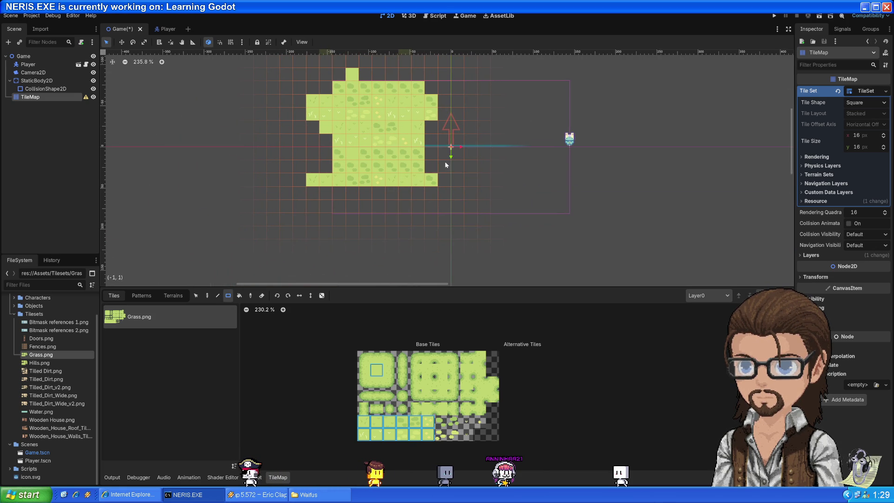
scroll(467, 243, "up", 1)
scroll(468, 243, "down", 3)
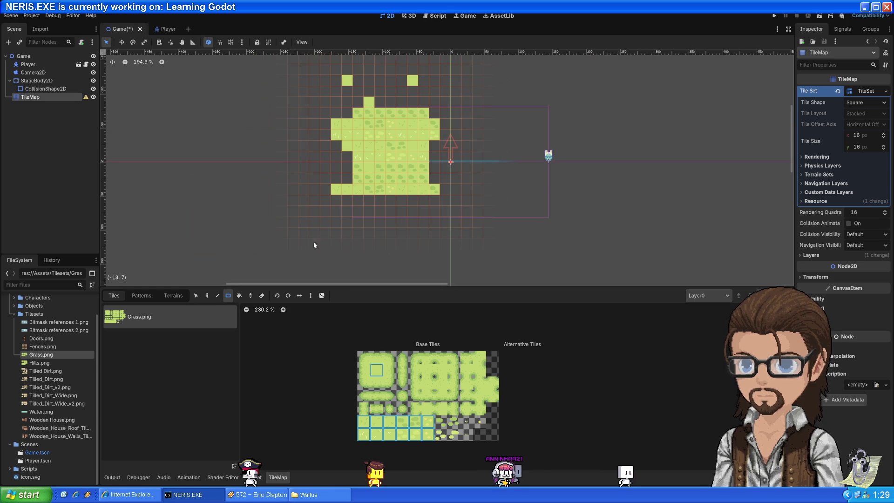
key("ctrl+a")
key("Escape")
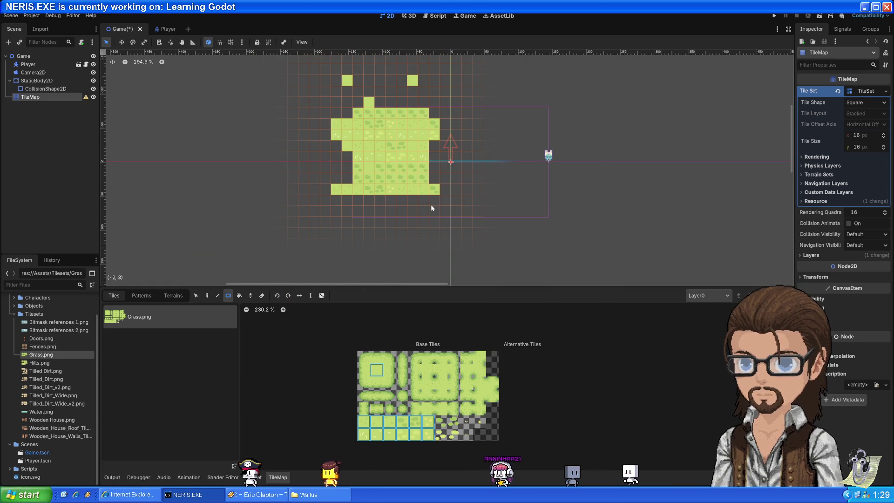
Step: Paint an 8x2 grass rectangle and select the 12 bottom-row atlas tiles
mouse_move(318, 78)
left_mouse_down()
mouse_move(285, 114)
mouse_move(402, 77)
mouse_move(476, 102)
mouse_move(494, 135)
mouse_move(465, 250)
mouse_move(540, 283)
mouse_move(787, 277)
mouse_move(421, 262)
mouse_move(698, 247)
mouse_move(435, 249)
mouse_move(248, 284)
left_mouse_up()
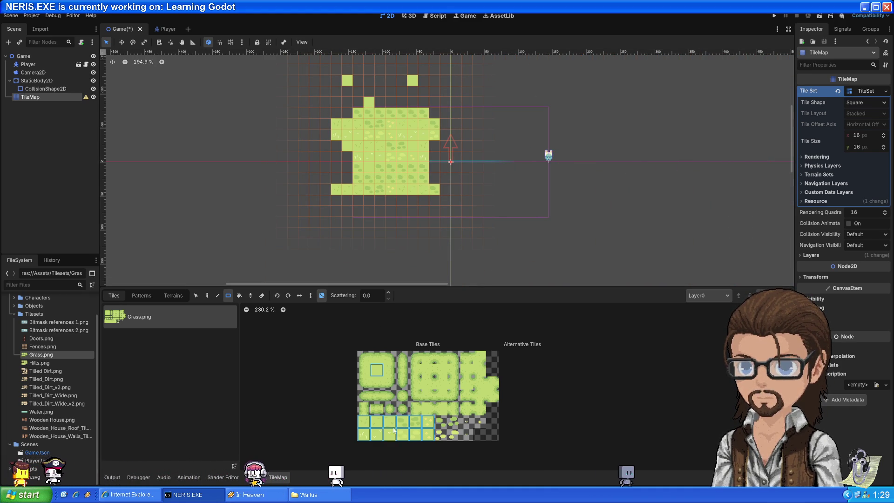
left_click(367, 422)
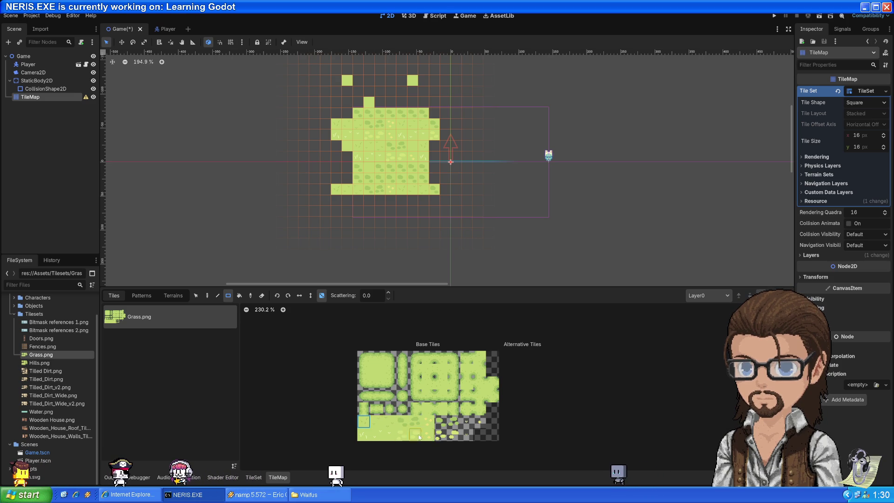
left_click_drag(435, 439, 433, 438)
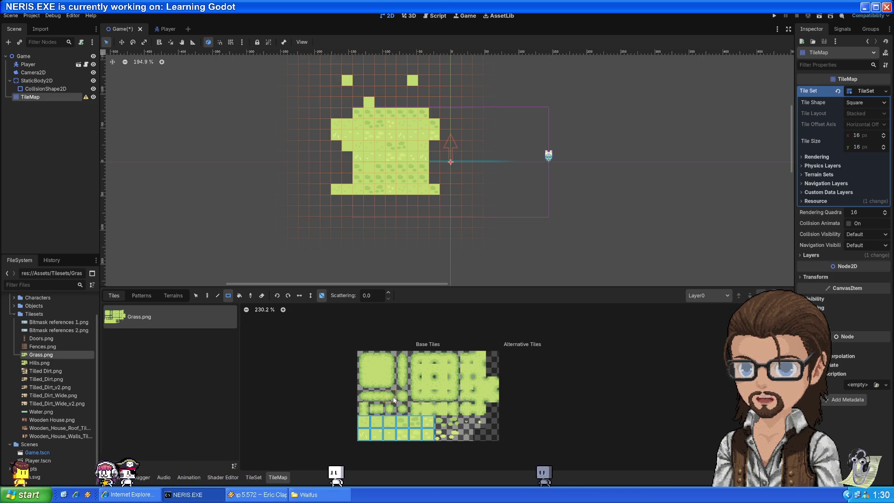
left_click(380, 372)
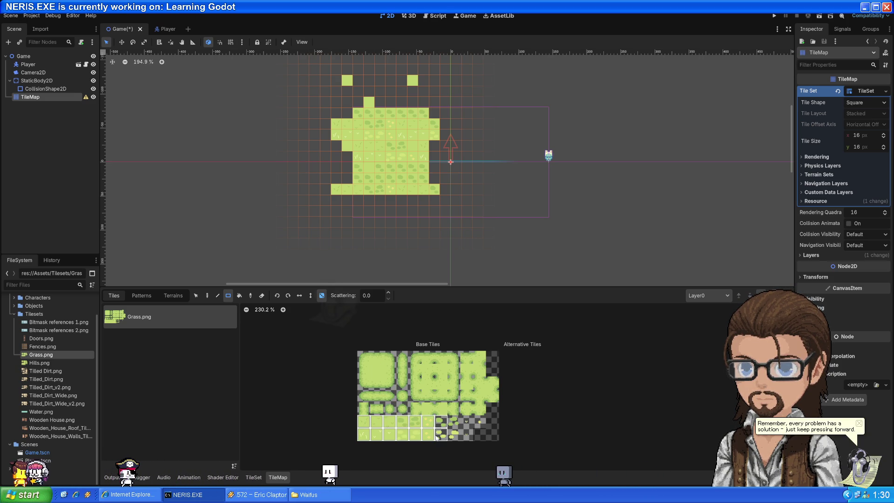
left_click_drag(428, 439, 428, 439)
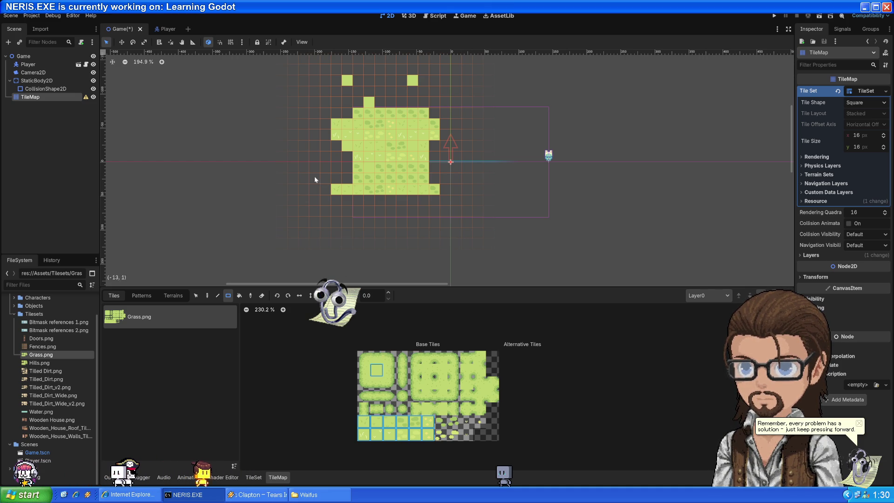
Step: Scatter the bottom-row grass tiles across a 20x12 area at scattering 75, undoing solid fills
mouse_move(280, 78)
left_mouse_down()
mouse_move(284, 93)
mouse_move(471, 242)
mouse_move(721, 276)
left_mouse_up()
key("ctrl+z")
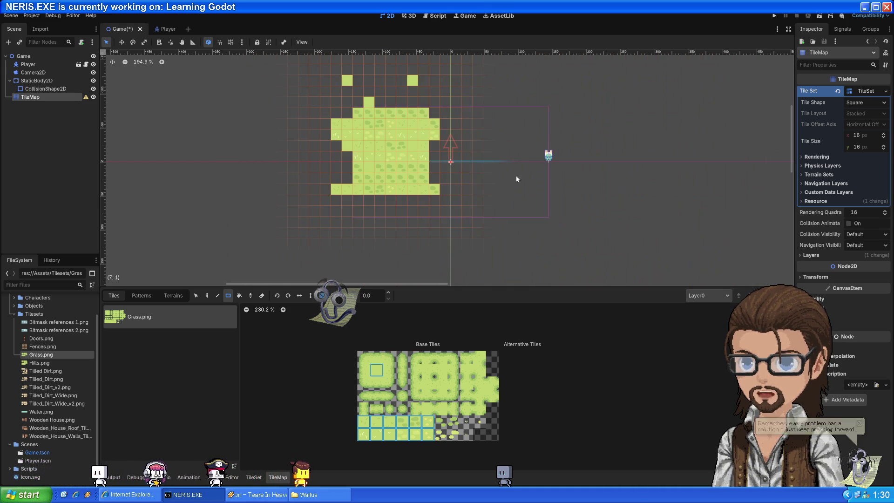
mouse_move(311, 68)
left_mouse_down()
mouse_move(516, 228)
mouse_move(464, 201)
mouse_move(582, 251)
mouse_move(689, 269)
left_mouse_up()
key("ctrl+z")
type("75")
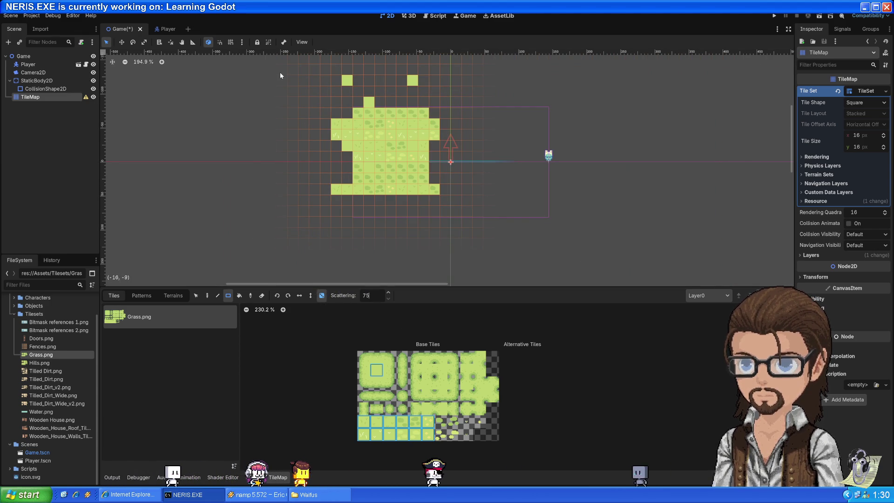
mouse_move(283, 72)
left_mouse_down()
mouse_move(641, 266)
mouse_move(629, 256)
left_mouse_up()
mouse_move(278, 68)
left_mouse_down()
mouse_move(396, 163)
mouse_move(636, 272)
mouse_move(337, 106)
mouse_move(512, 195)
mouse_move(638, 286)
mouse_move(630, 275)
left_mouse_up()
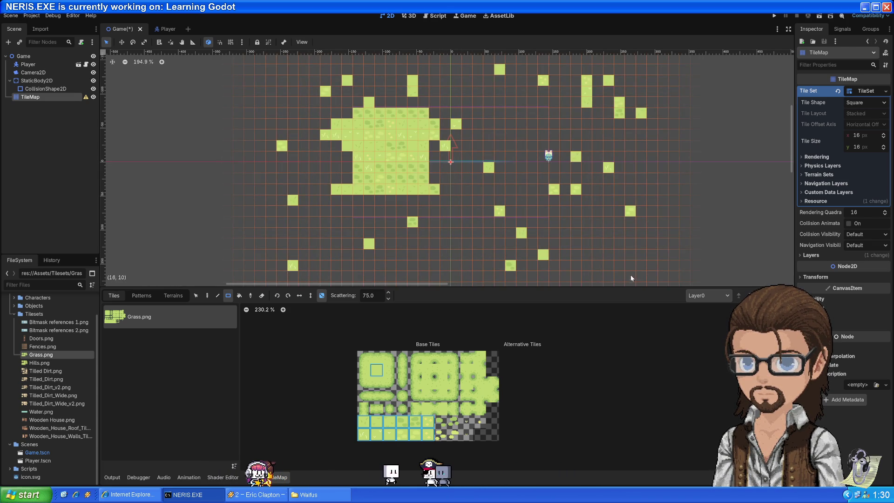
scroll(596, 253, "down", 4)
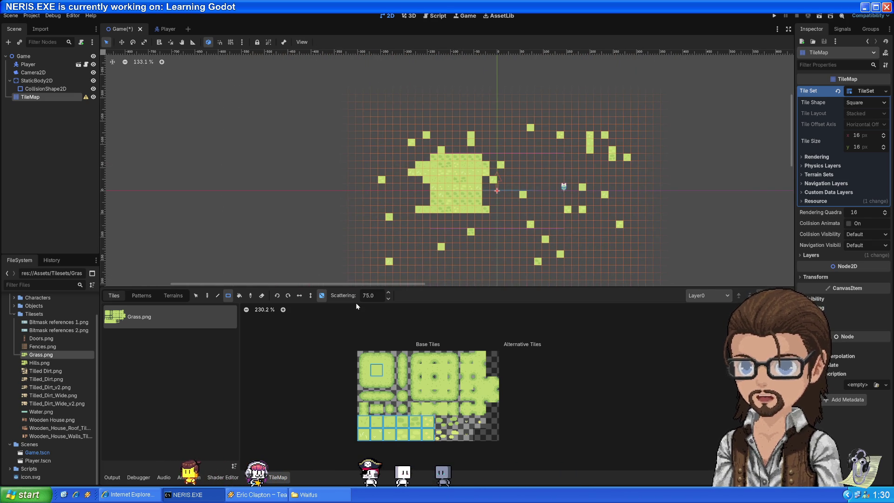
Step: Undo the last two fills, scatter plain tile (1,1) widely, then turn scattering off
mouse_move(367, 100)
left_mouse_down()
mouse_move(391, 139)
mouse_move(413, 219)
mouse_move(481, 255)
mouse_move(474, 176)
mouse_move(609, 277)
mouse_move(676, 278)
left_mouse_up()
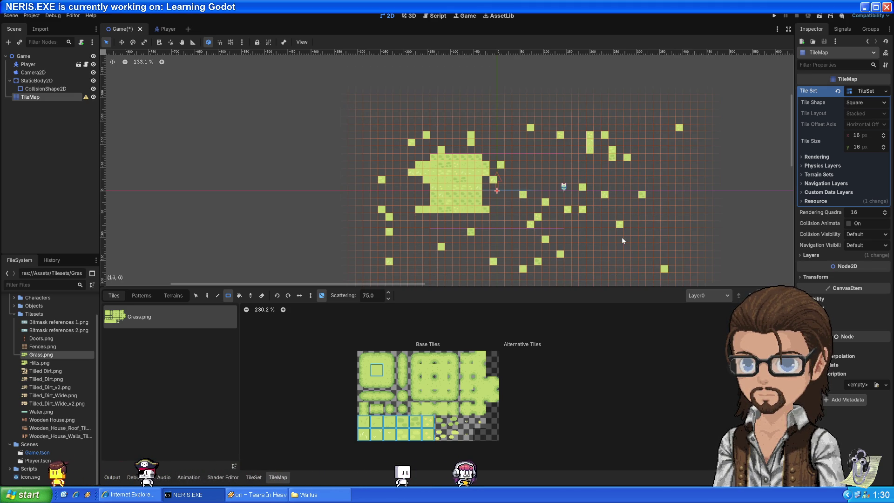
scroll(596, 230, "up", 3)
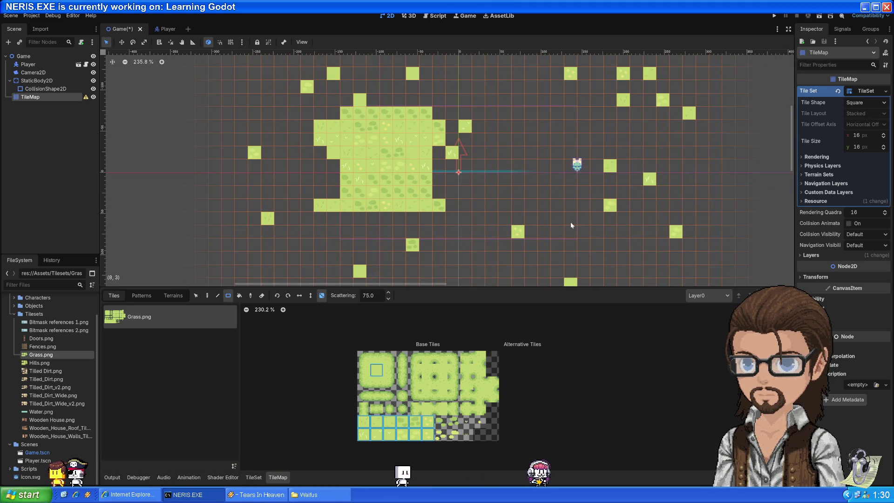
key("ctrl+z")
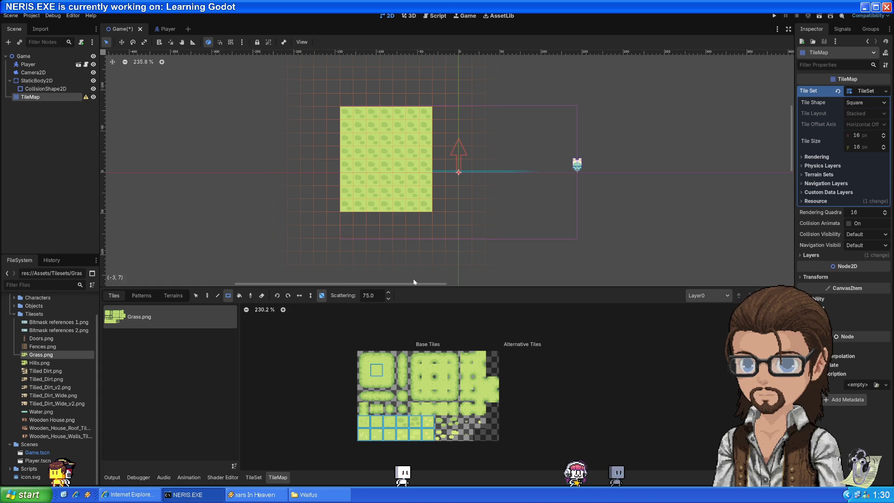
key("ctrl+z")
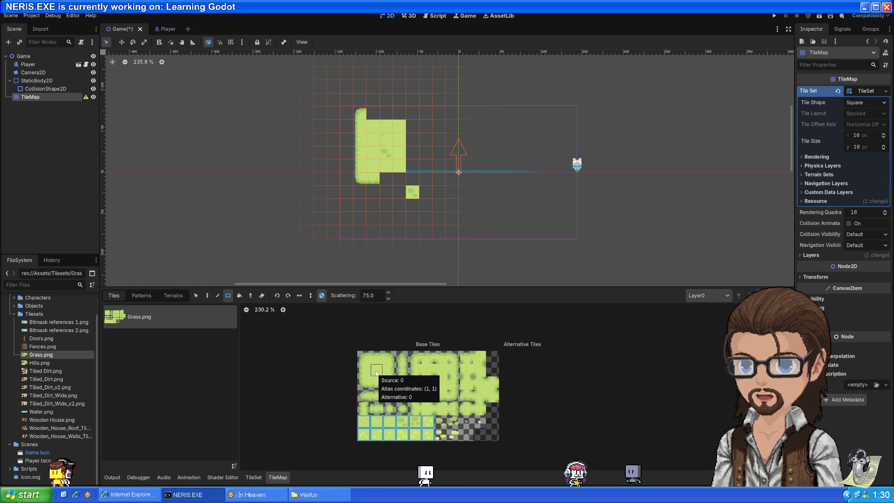
left_click(376, 370)
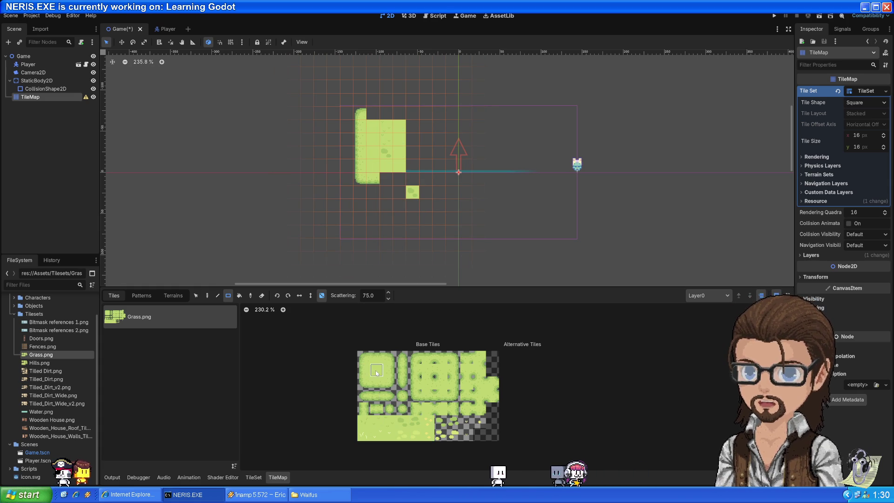
scroll(396, 175, "down", 5)
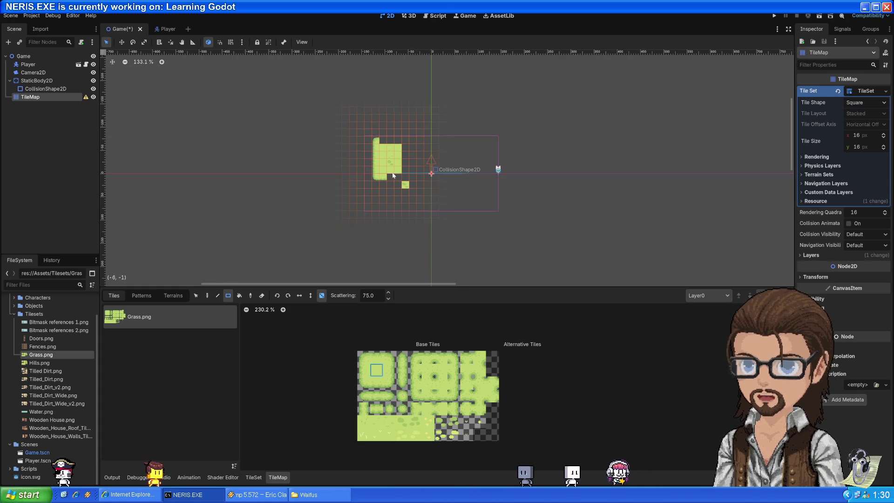
scroll(378, 155, "down", 5)
left_click_drag(363, 138, 511, 218)
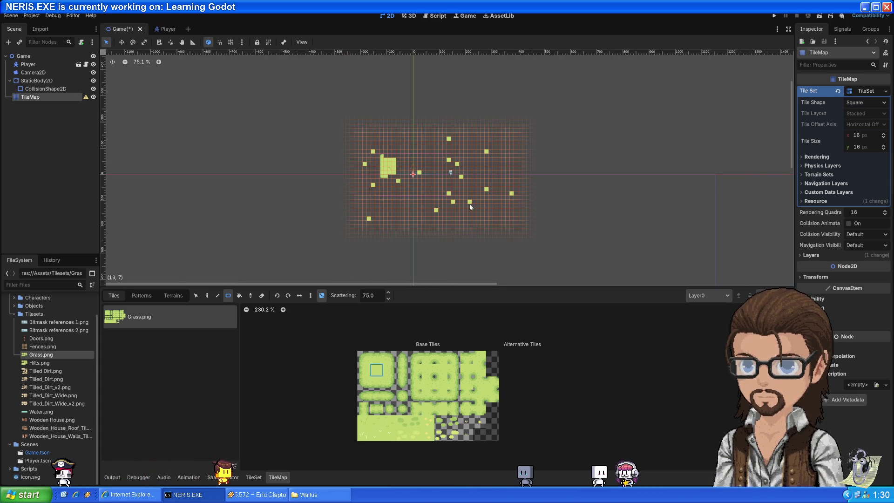
left_click(321, 295)
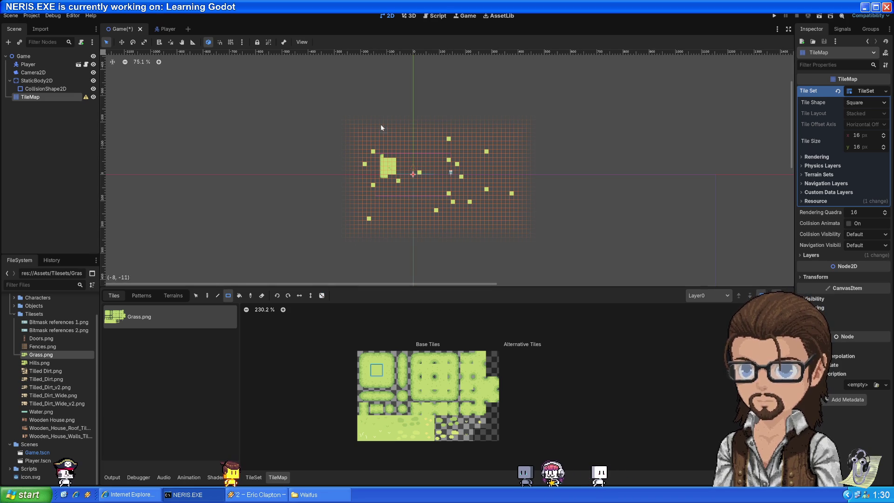
Step: Fill a large grass rectangle, then repaint it with bottom-row tiles scattered at 75
mouse_move(353, 123)
left_mouse_down()
mouse_move(543, 233)
mouse_move(541, 241)
left_mouse_up()
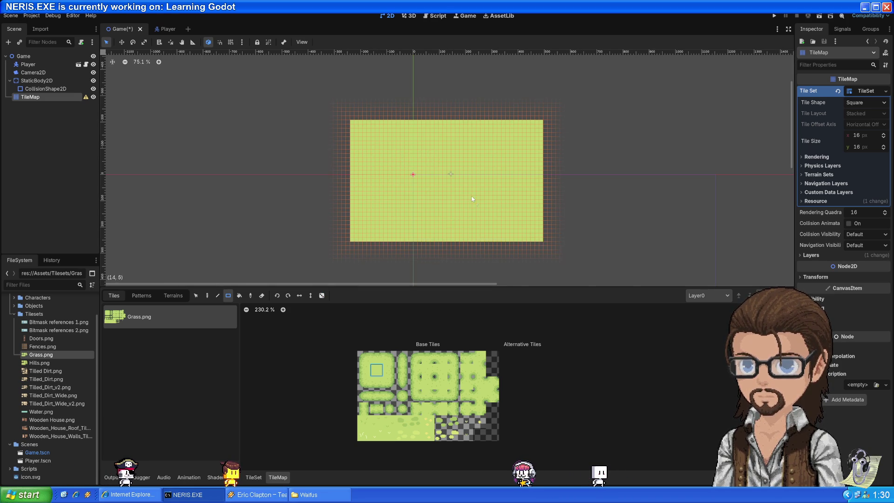
scroll(469, 189, "up", 4)
scroll(469, 189, "down", 3)
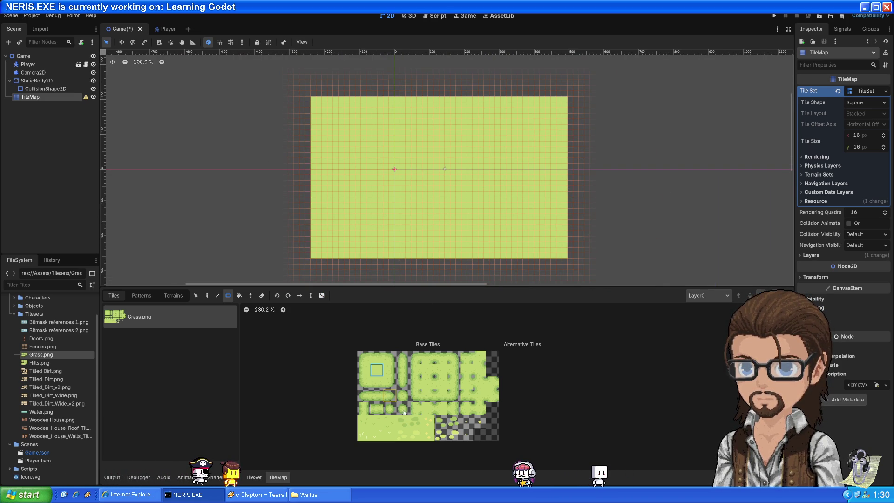
left_click_drag(432, 440, 433, 440)
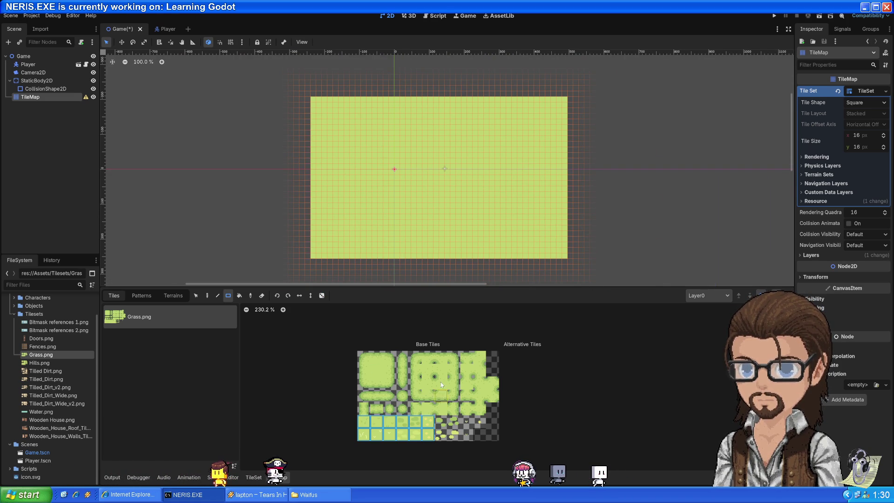
left_click(322, 295)
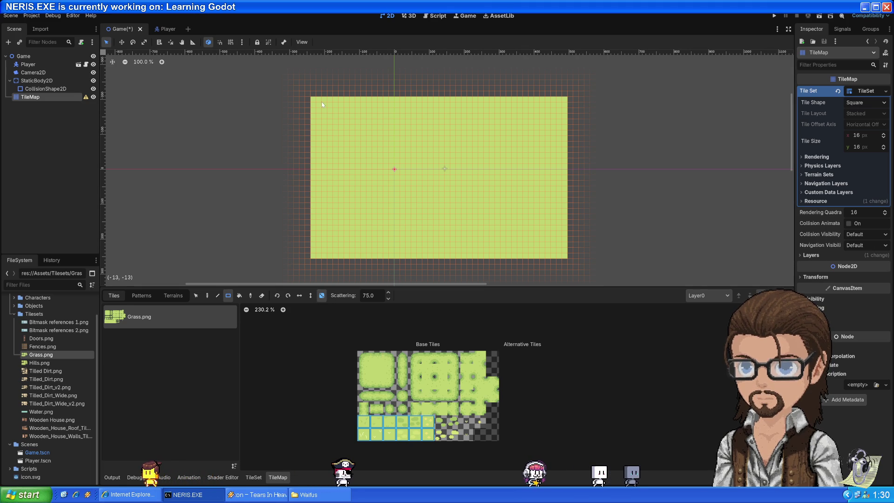
left_click_drag(312, 99, 566, 257)
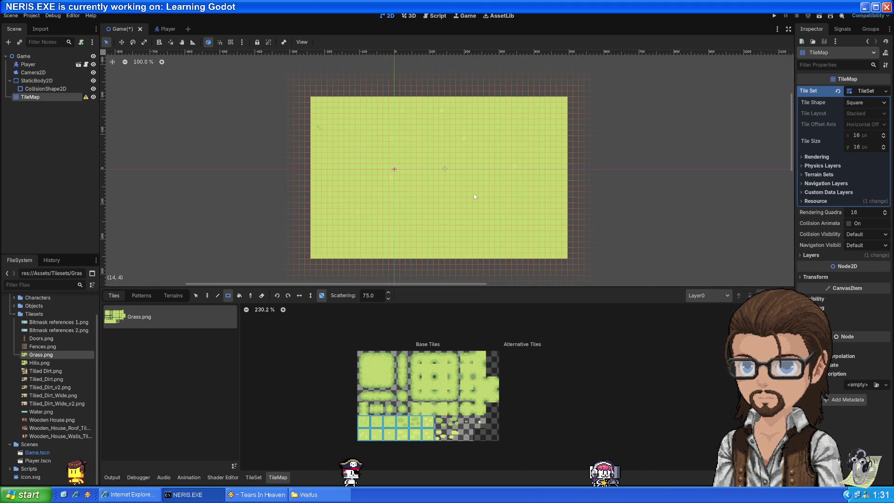
scroll(437, 169, "up", 4)
scroll(447, 172, "up", 2)
scroll(435, 177, "down", 8)
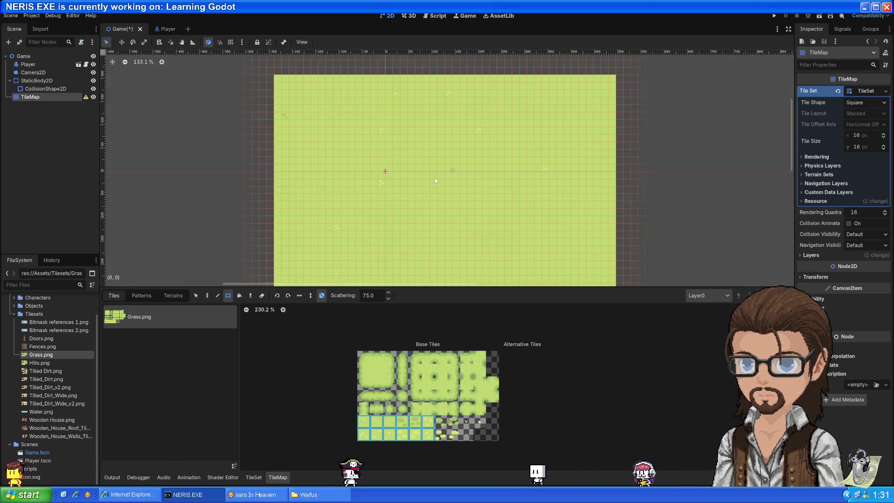
scroll(466, 231, "up", 6)
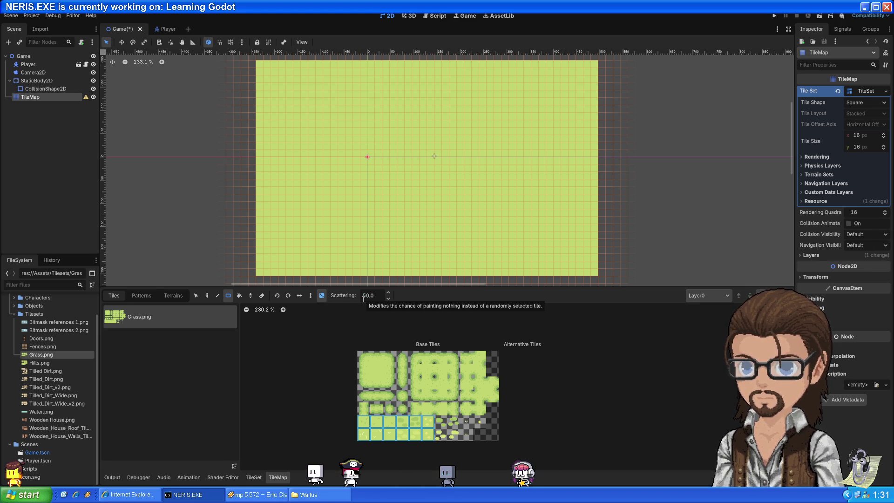
Step: Repaint the grass rectangle with scattered tiles at a lower scattering value and look it over
mouse_move(261, 62)
left_mouse_down()
mouse_move(346, 142)
mouse_move(612, 275)
mouse_move(593, 273)
left_mouse_up()
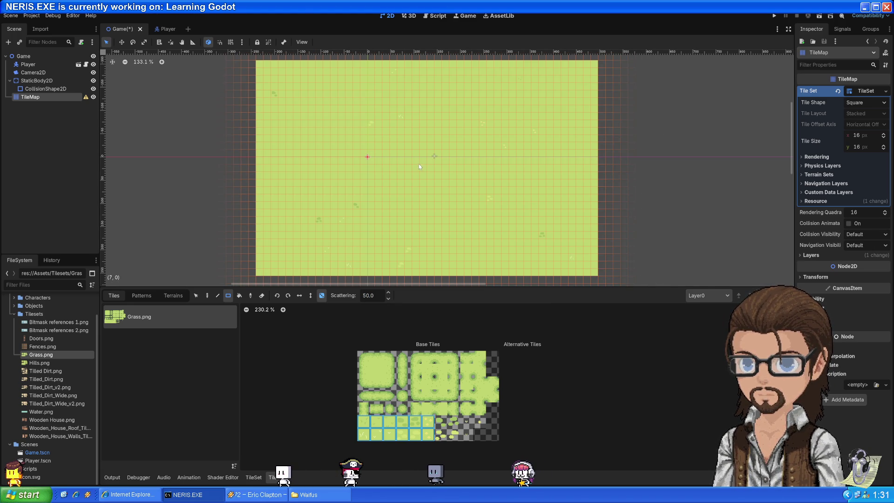
scroll(424, 176, "up", 6)
scroll(436, 189, "up", 2)
scroll(437, 191, "down", 7)
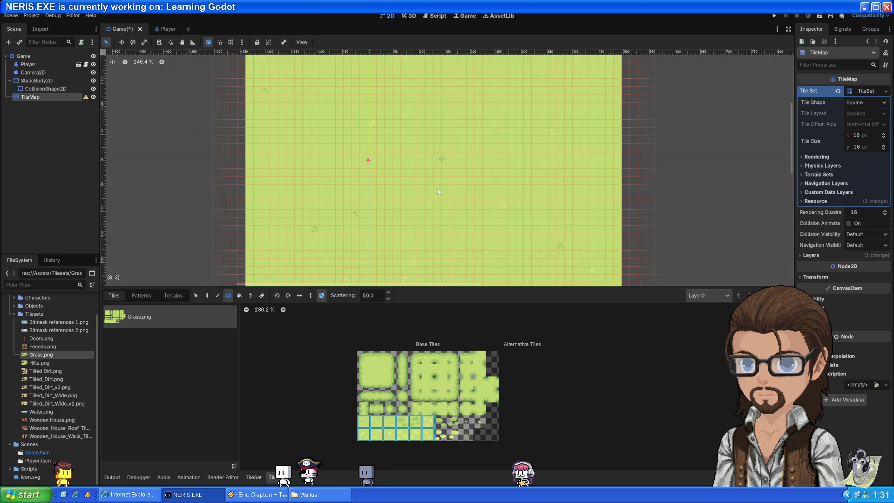
scroll(437, 194, "down", 5)
scroll(431, 216, "up", 6)
mouse_move(431, 216)
left_mouse_down()
mouse_move(536, 186)
mouse_move(339, 261)
mouse_move(449, 233)
mouse_move(428, 232)
left_mouse_up()
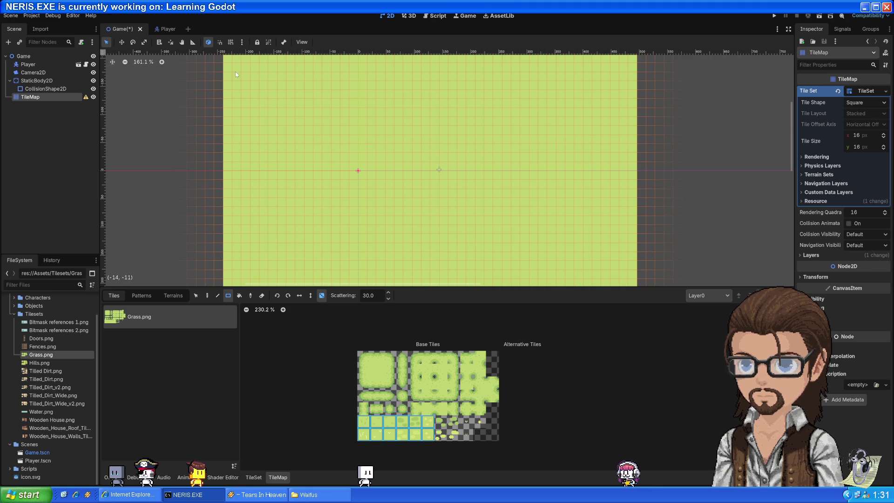
scroll(236, 74, "down", 3)
Step: Repaint the grass area at scattering 30 and inspect the yellow flower tiles close up
mouse_move(236, 68)
left_mouse_down()
mouse_move(241, 83)
mouse_move(535, 261)
left_mouse_up()
scroll(409, 185, "up", 5)
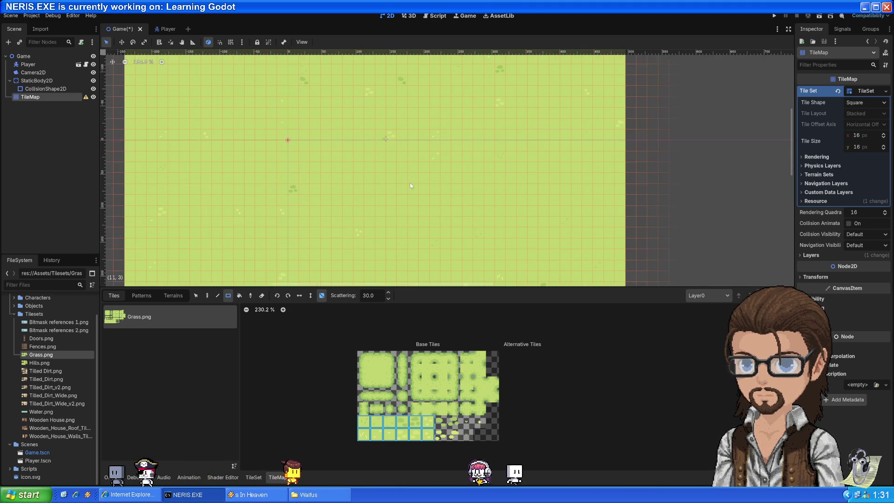
scroll(466, 139, "left", 3)
scroll(490, 105, "down", 3)
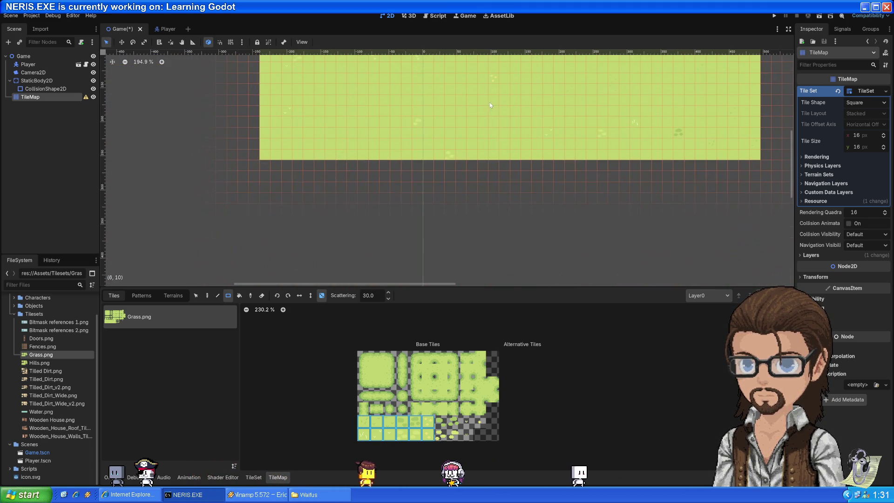
left_click_drag(489, 105, 422, 232)
mouse_move(546, 170)
left_mouse_down()
mouse_move(499, 225)
mouse_move(577, 225)
mouse_move(522, 225)
left_mouse_up()
mouse_move(568, 149)
left_mouse_down()
mouse_move(582, 157)
mouse_move(680, 93)
mouse_move(409, 204)
left_mouse_up()
scroll(409, 204, "up", 5)
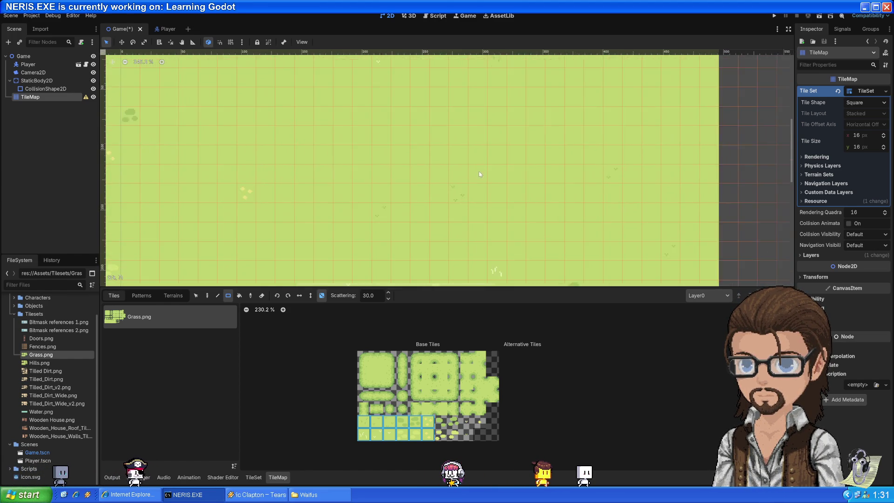
scroll(363, 174, "up", 4)
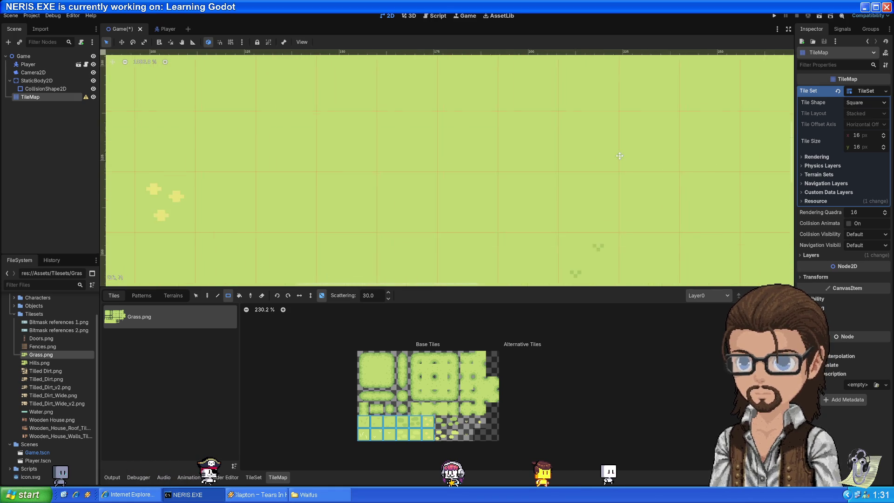
left_click_drag(364, 174, 594, 138)
scroll(528, 204, "down", 8)
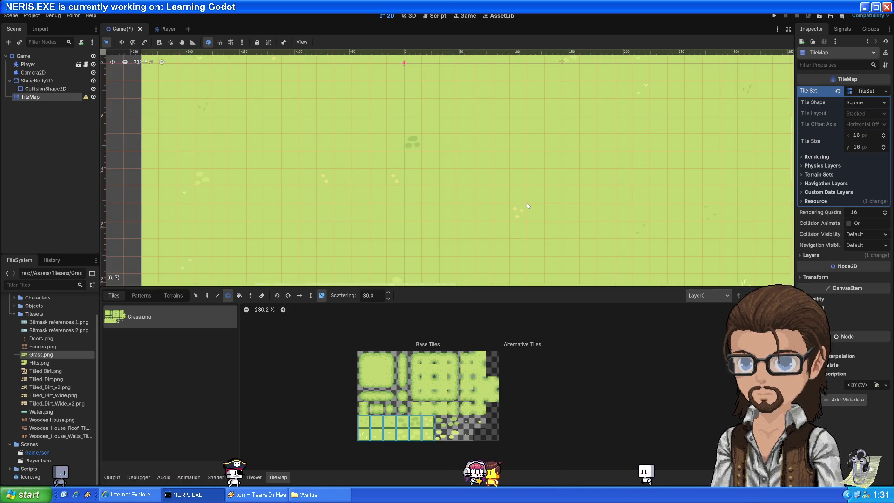
scroll(527, 202, "down", 1)
scroll(548, 203, "up", 2)
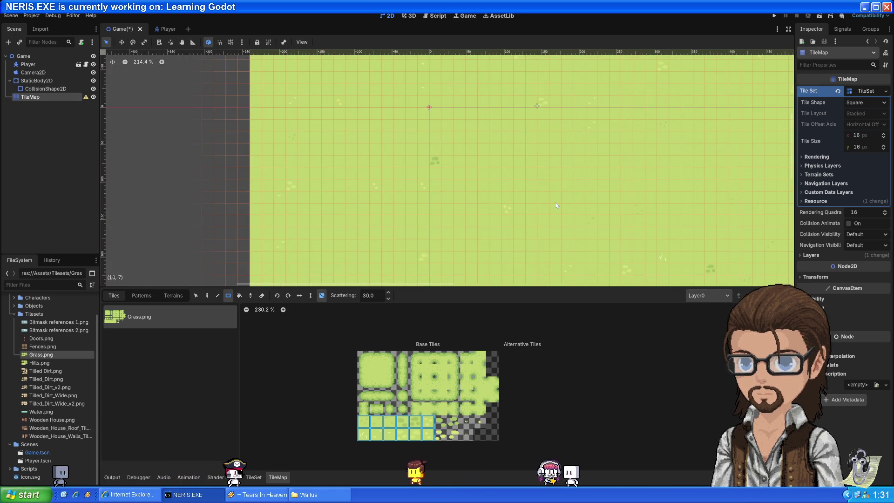
left_click_drag(555, 202, 408, 167)
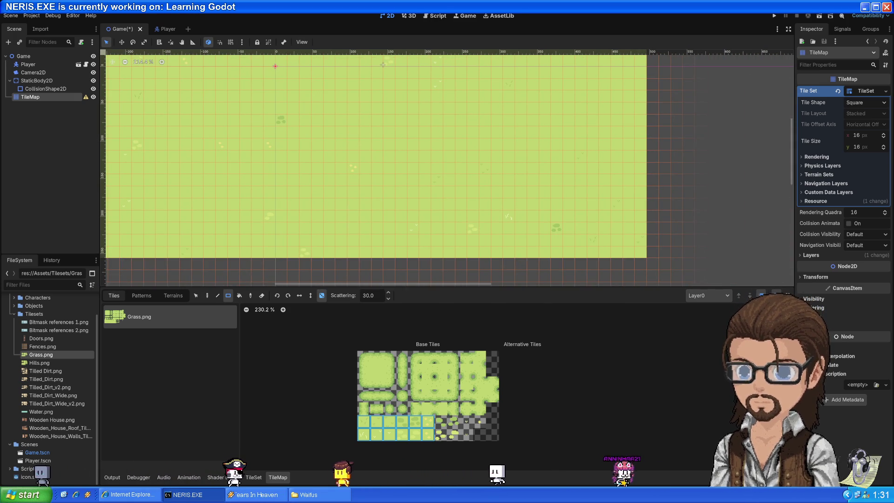
key("alt+Tab")
Step: Resume the Godot 4 crash course video to watch its tilemap painting and layers section
mouse_move(87, 495)
left_click(88, 447)
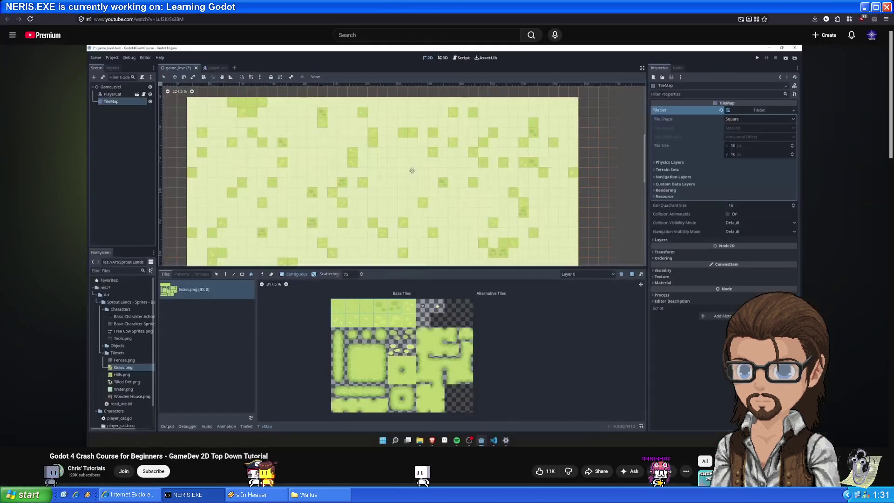
key("space")
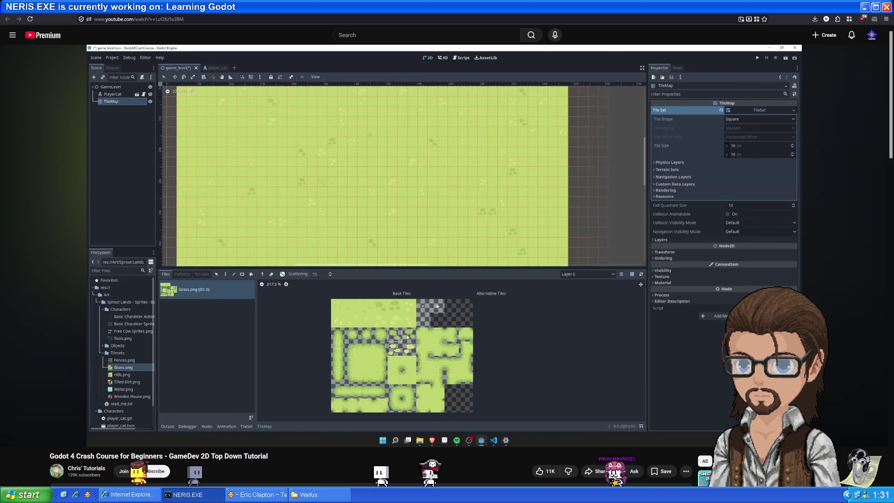
mouse_move(451, 314)
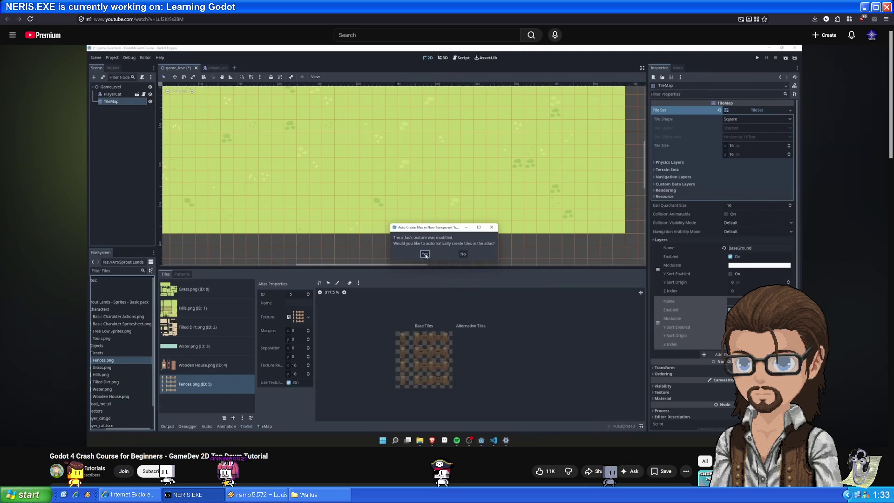
Step: Pause the crash course at 46:38, after it paints and test-runs a hill tile
mouse_move(459, 219)
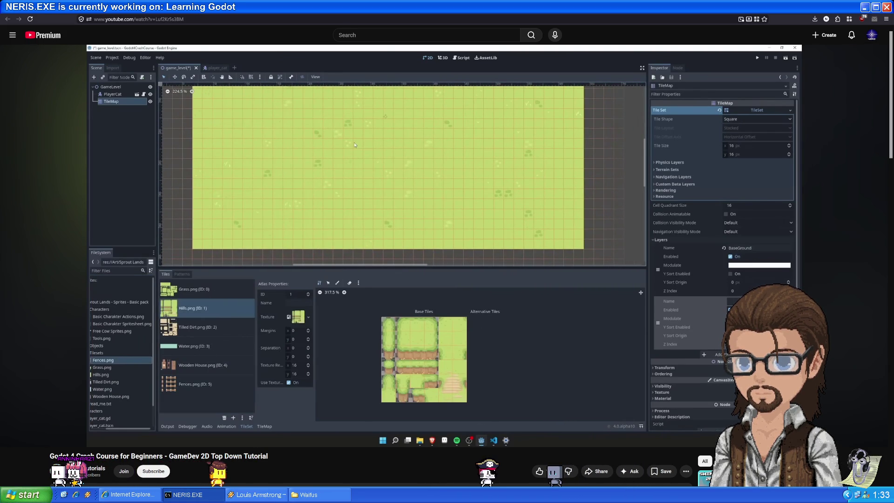
mouse_move(426, 222)
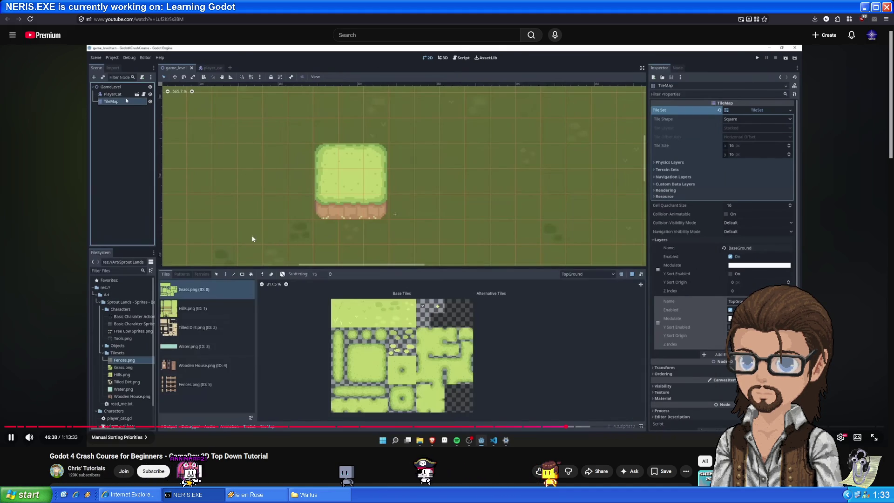
left_click(315, 299)
Step: Select the Player node over the grass map and compare with the tutorial video
key("alt+Tab")
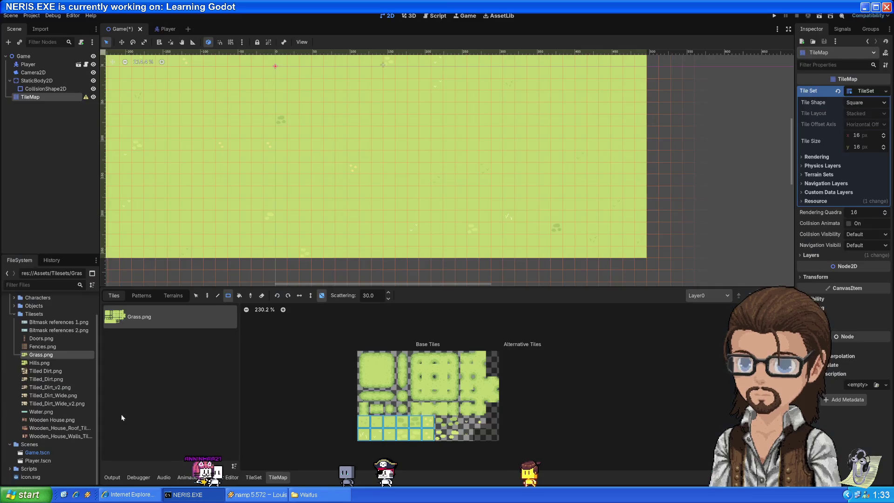
left_click(41, 67)
left_click_drag(347, 313, 457, 444)
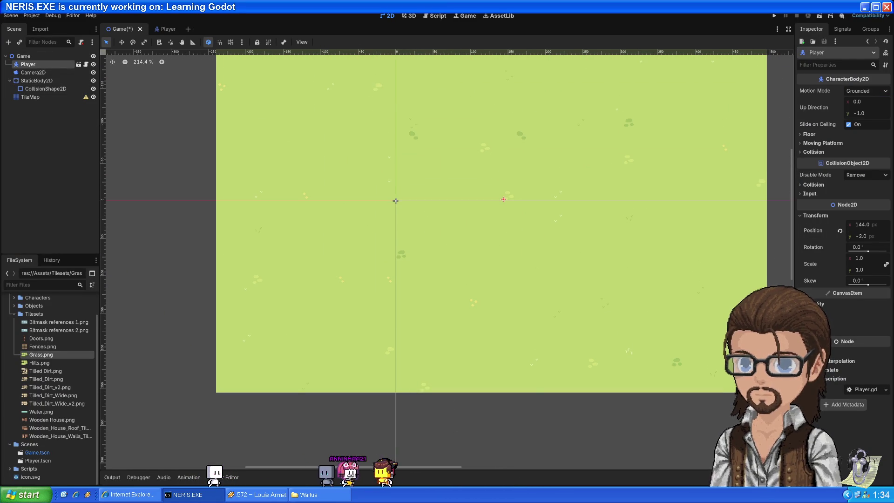
key("alt+Tab")
key("ctrl+Tab")
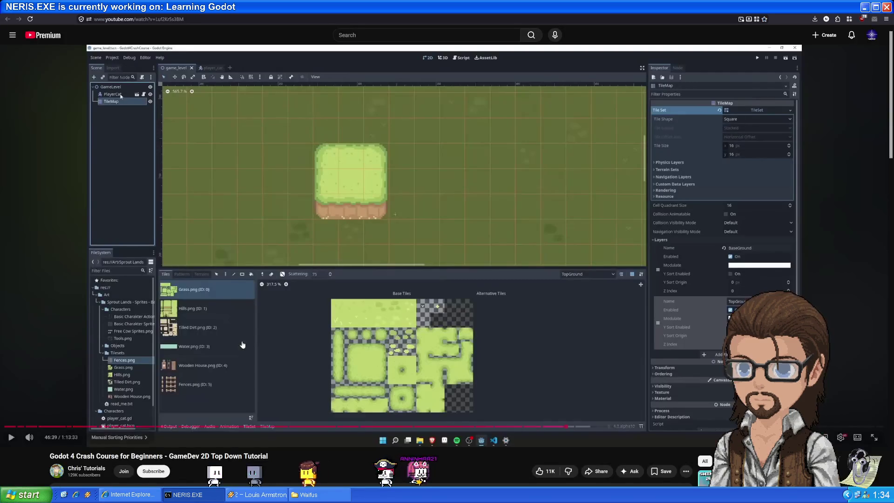
key("alt+Tab")
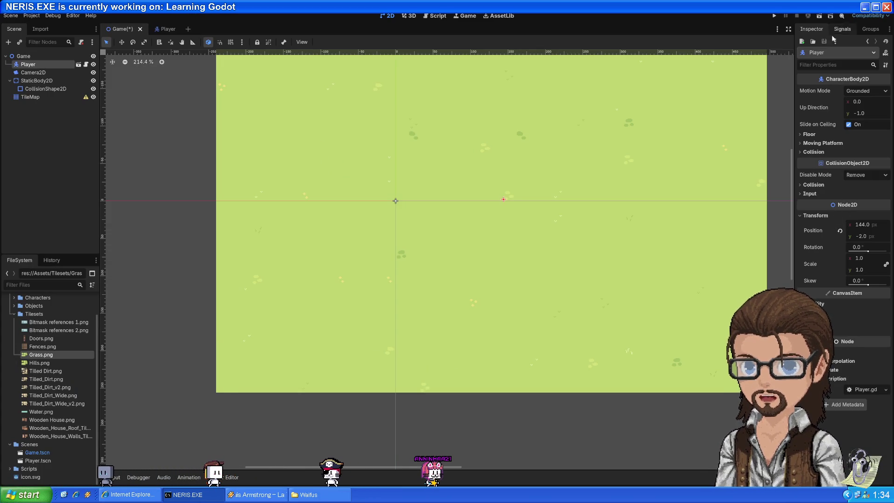
Step: Expand the Player's Visibility and Ordering settings to check its Z Index of 0
left_click(818, 304)
left_click(818, 304)
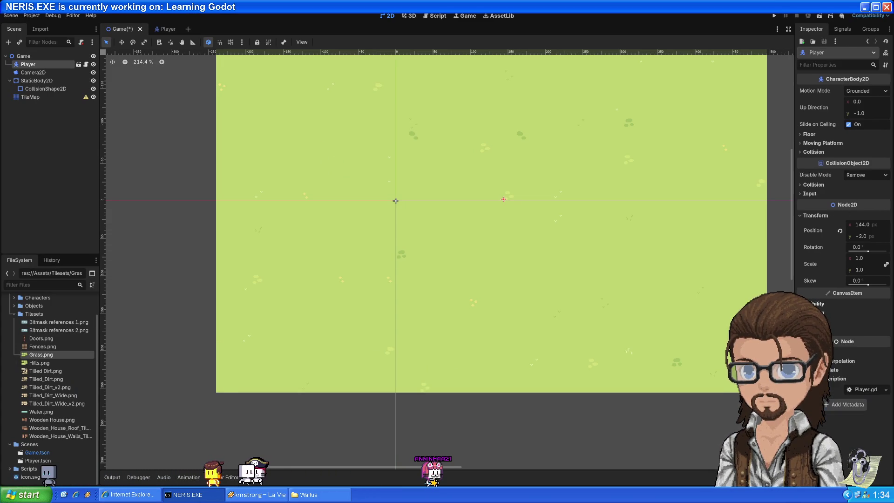
left_click(818, 313)
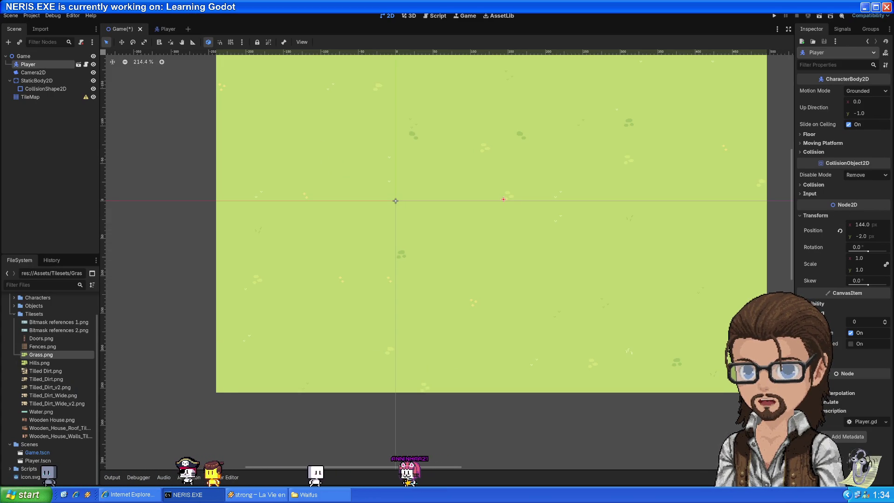
left_click(818, 313)
left_click(817, 304)
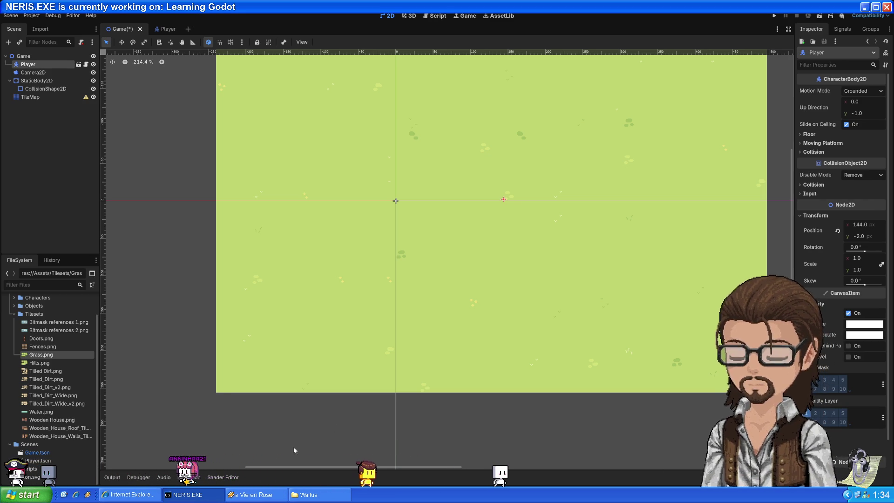
Step: Leave the itch.io Sprout Lands page for the paused crash course tab
mouse_move(87, 495)
left_click(87, 471)
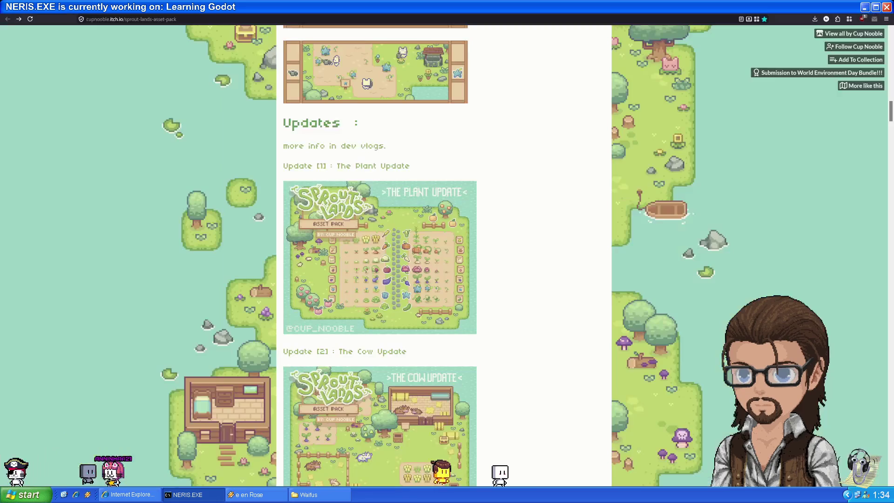
key("ctrl+Tab")
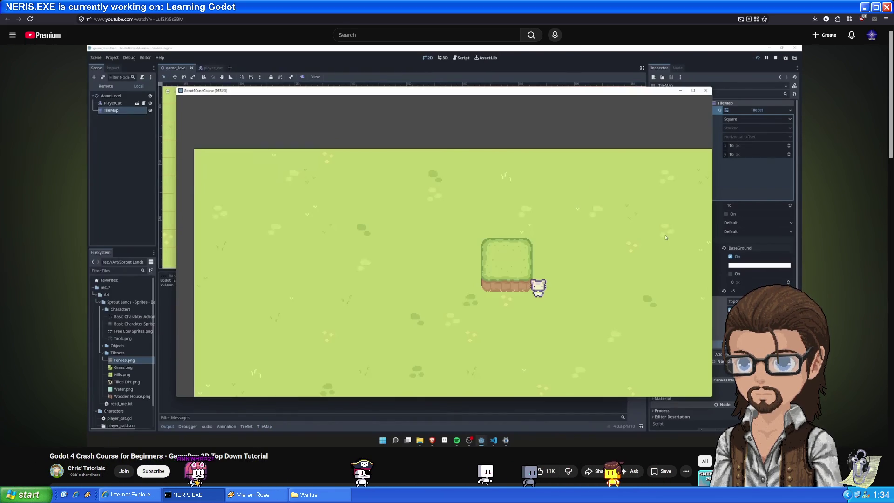
Step: Pause the crash course at 47:29 on the TopGround hill, then go back to Godot
mouse_move(329, 281)
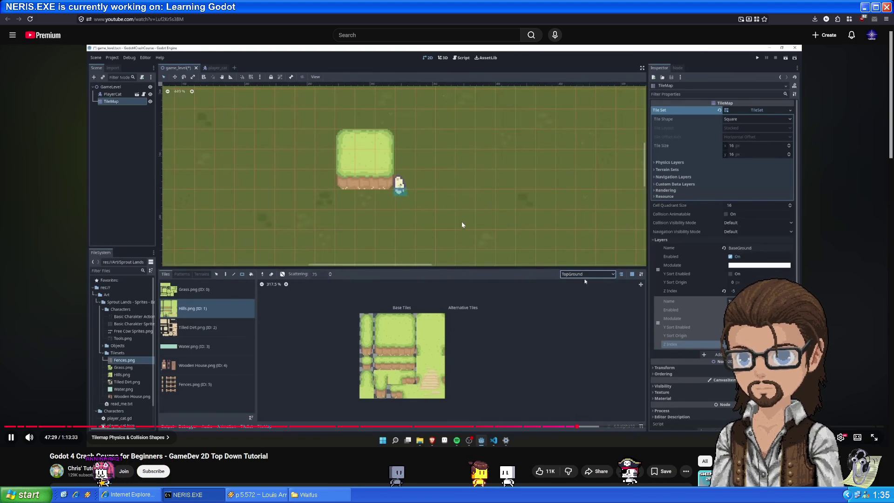
left_click(427, 198)
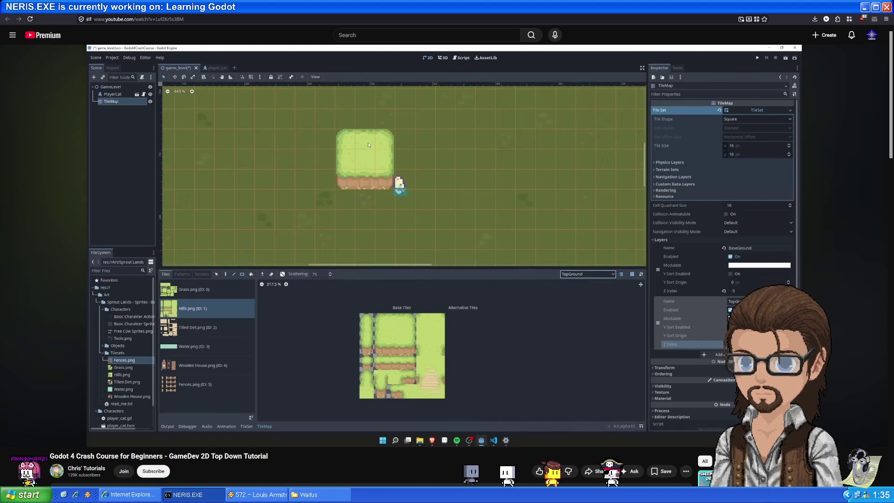
key("alt+Tab")
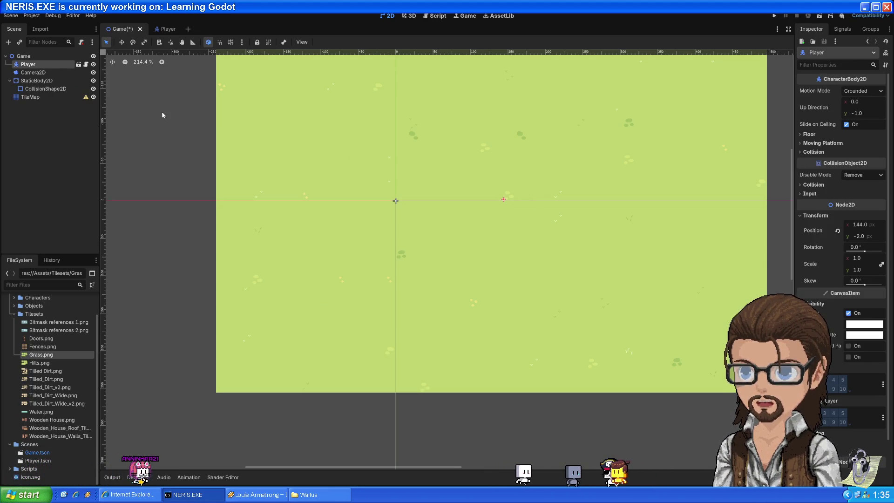
Step: Select the TileMap node and expand its Layers section to show Layer0's properties
left_click(47, 97)
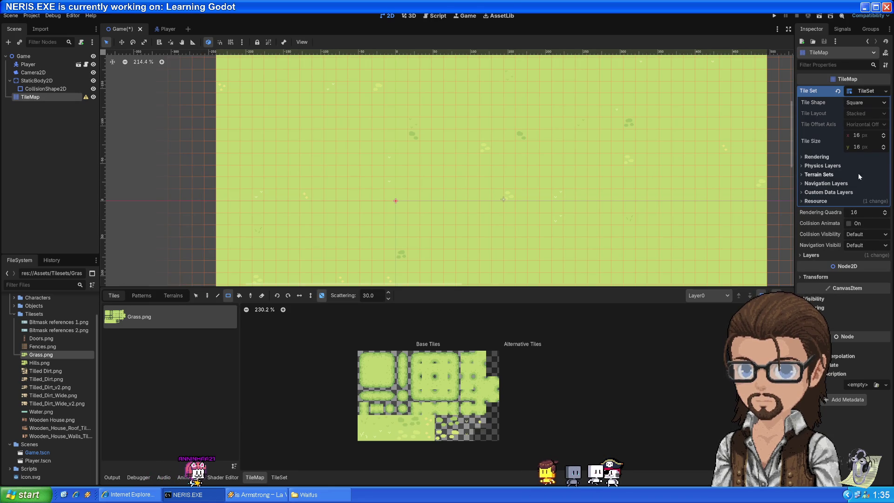
left_click(819, 176)
left_click(819, 177)
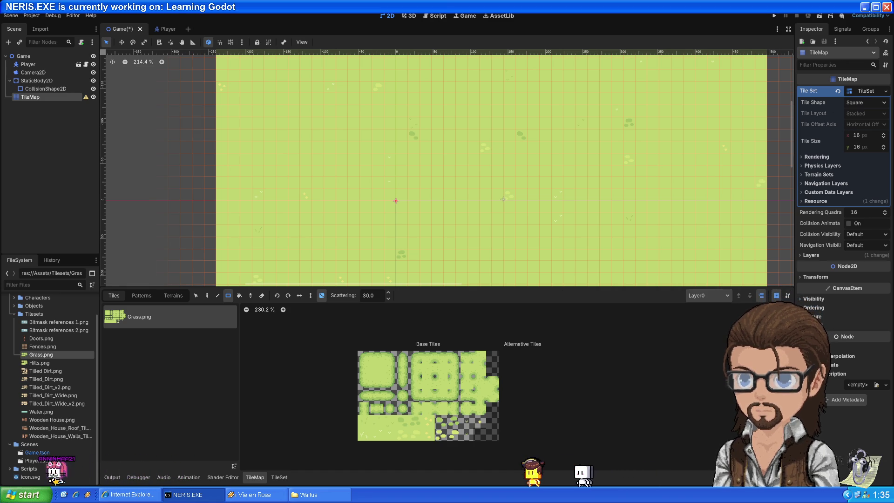
key("alt+Tab")
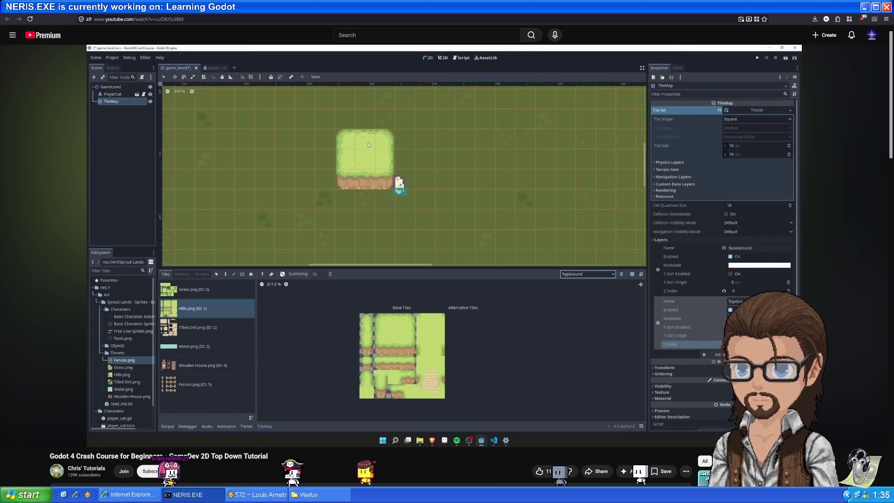
key("alt+Tab")
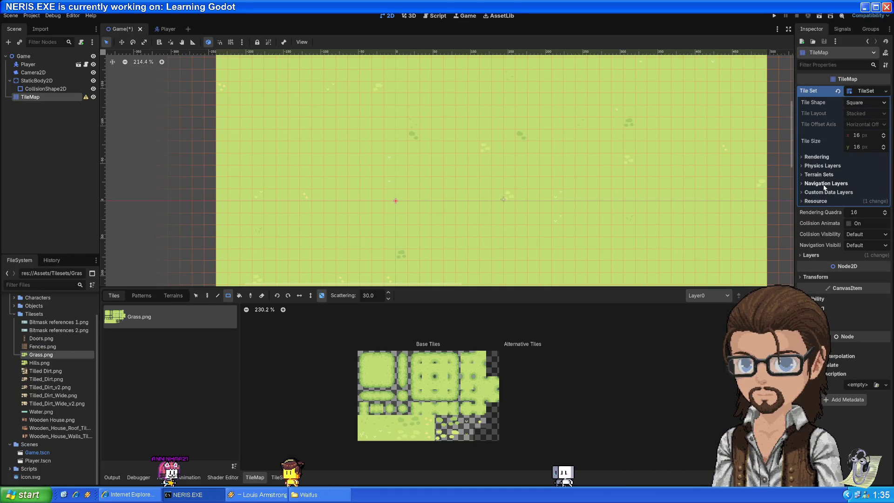
left_click(810, 255)
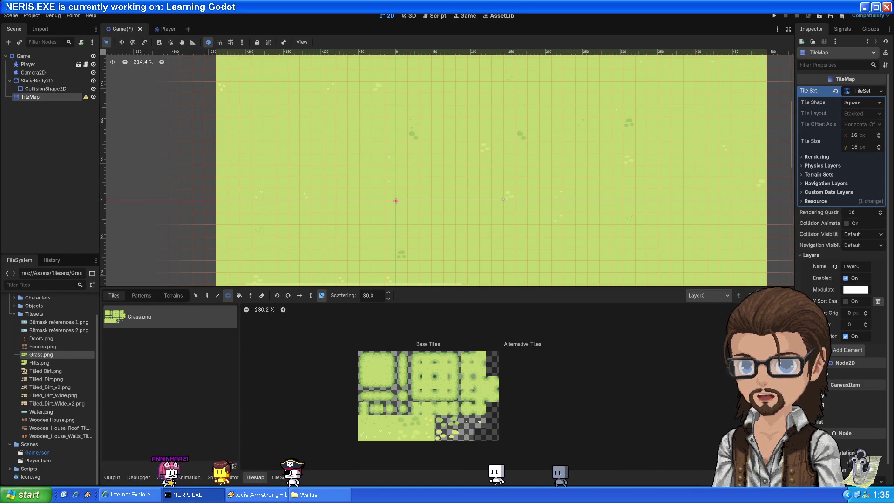
Step: Lower TileMap Layer0's Z Index from 0 to -1 so the grass draws behind the player
left_click(866, 326)
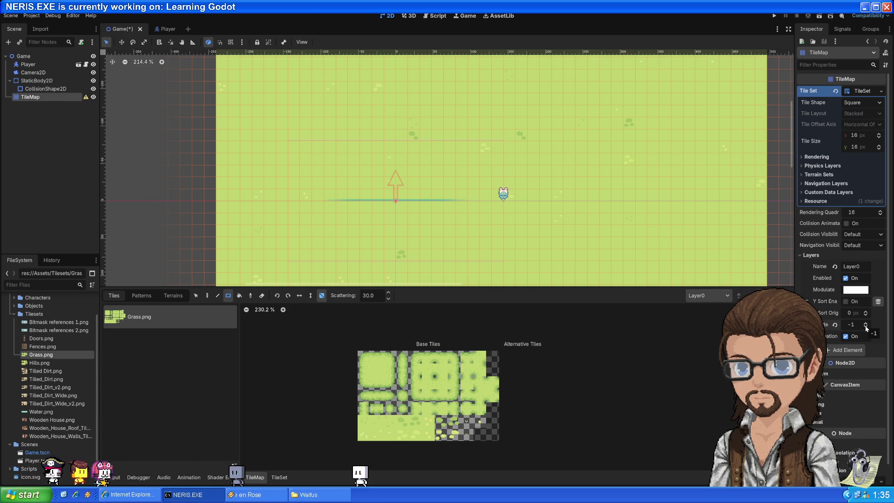
scroll(841, 352, "down", 1)
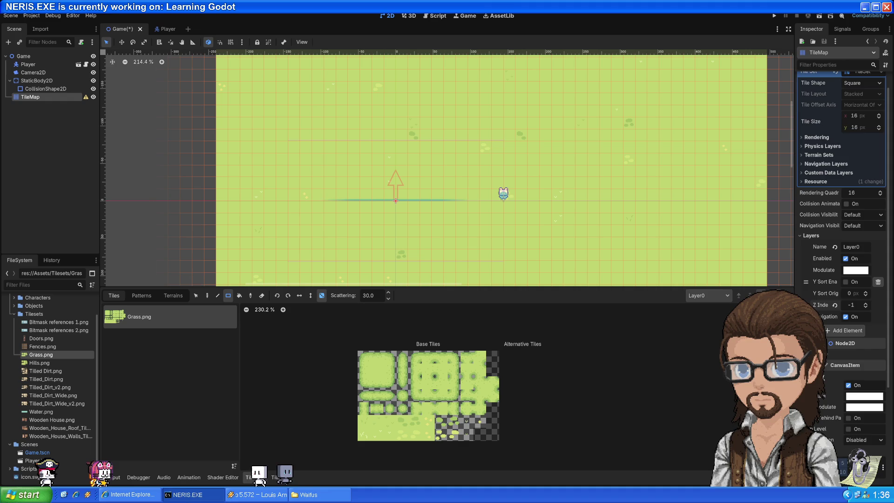
scroll(829, 371, "down", 5)
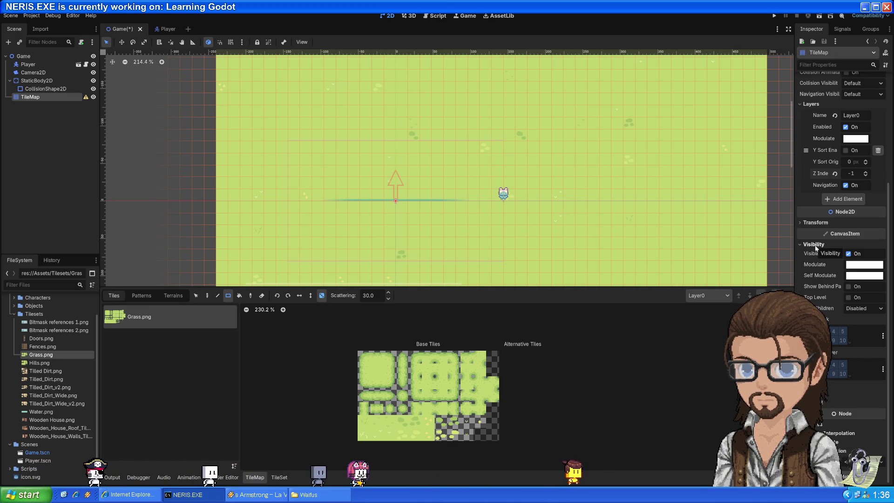
scroll(815, 247, "up", 5)
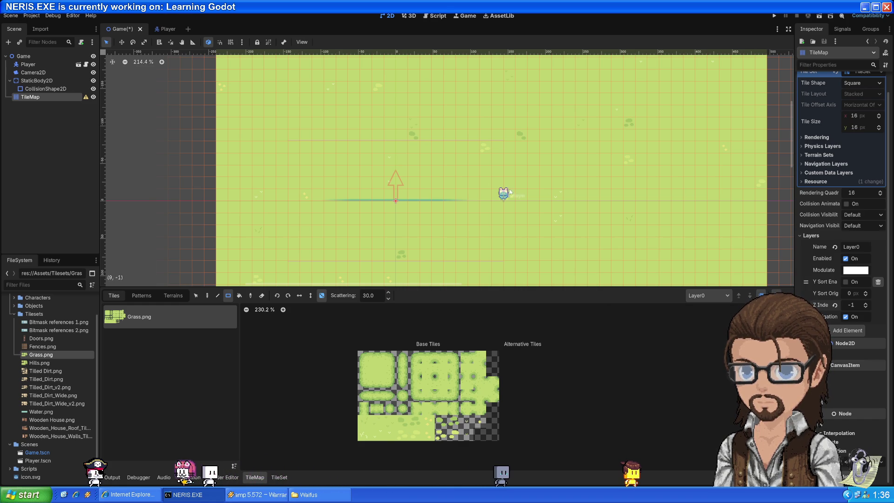
scroll(509, 191, "up", 2)
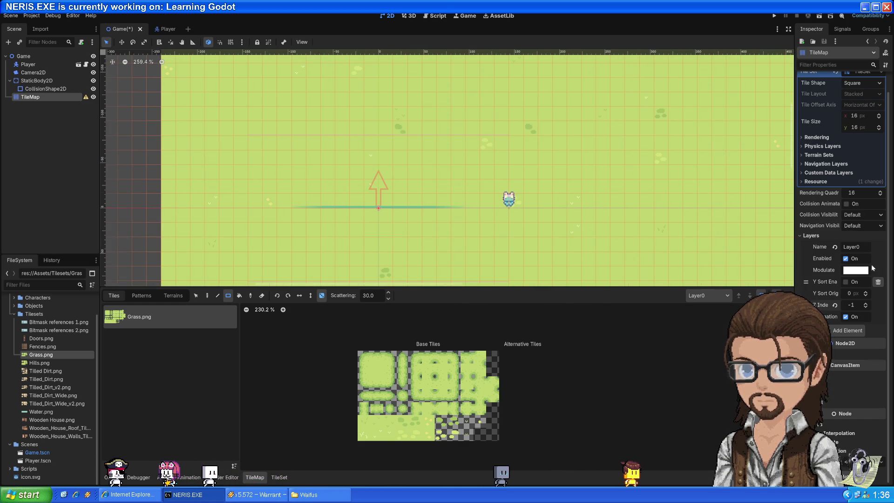
Step: Rename Layer0 to Ground, try dragging Hills.png into the tile sources, then return to the tutorial
double_click(855, 247)
type("Gr")
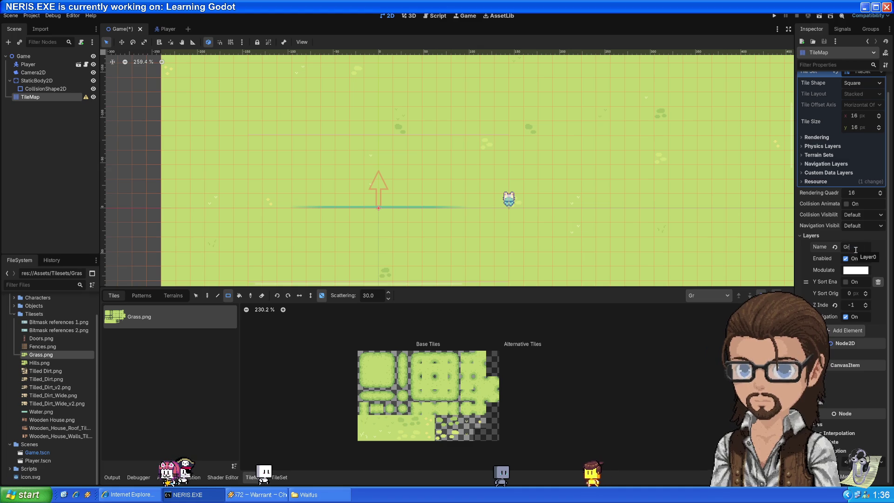
type("ound")
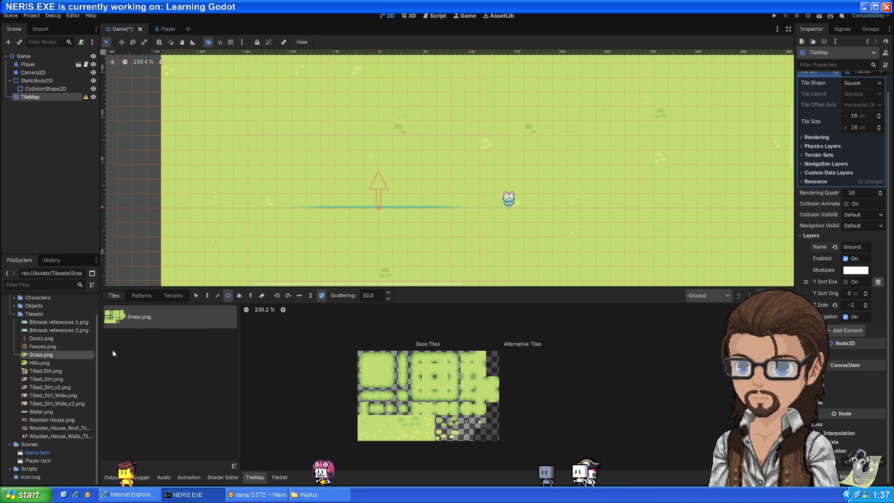
left_click_drag(39, 363, 182, 368)
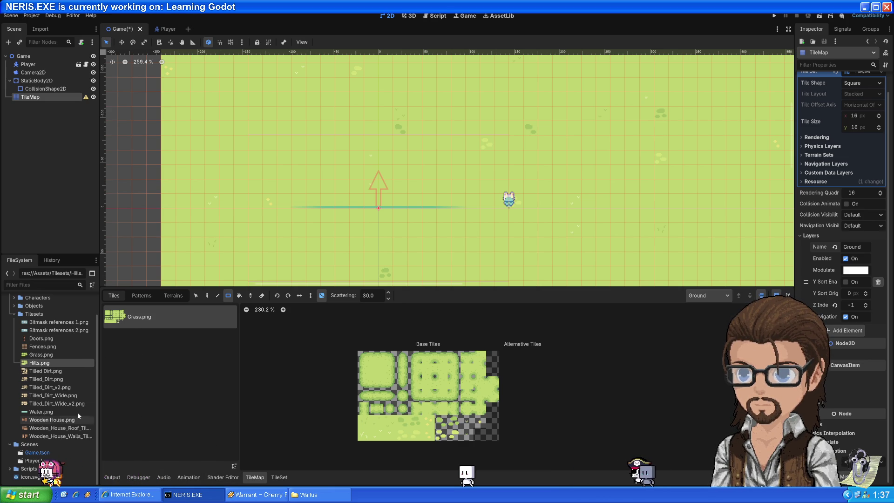
left_click_drag(144, 354, 155, 442)
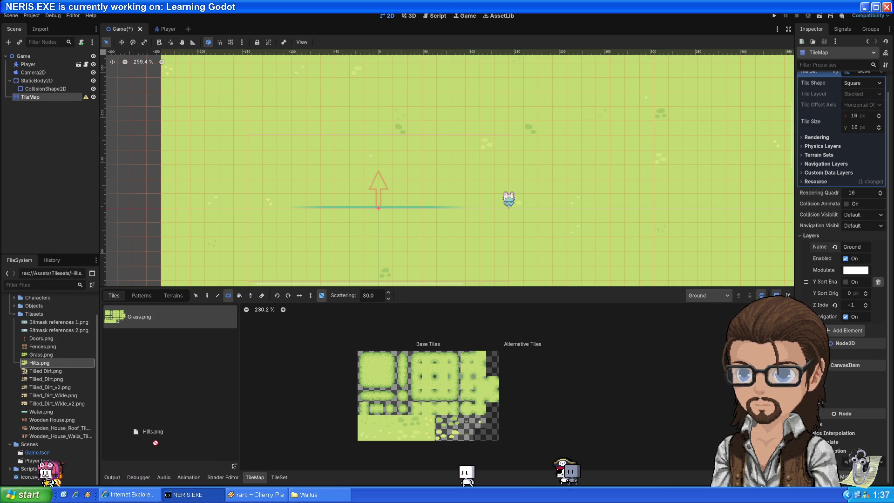
mouse_move(306, 373)
left_mouse_down()
mouse_move(209, 313)
mouse_move(210, 366)
left_mouse_up()
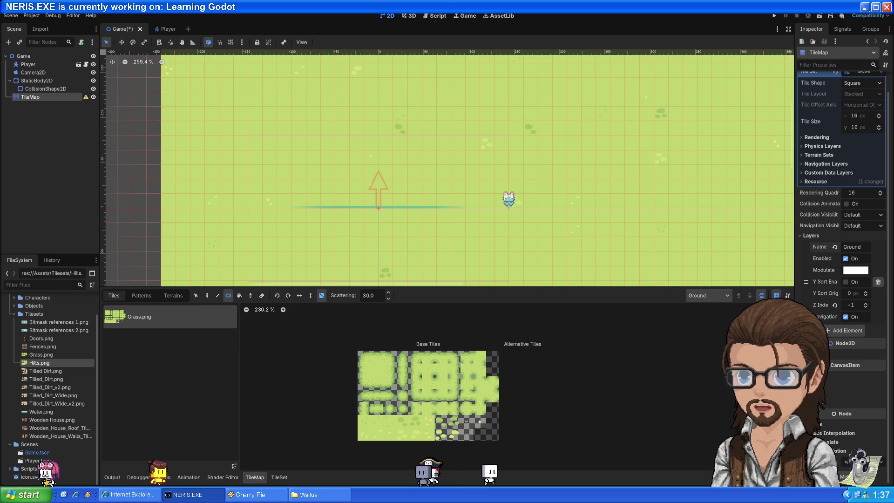
mouse_move(76, 495)
left_click(72, 454)
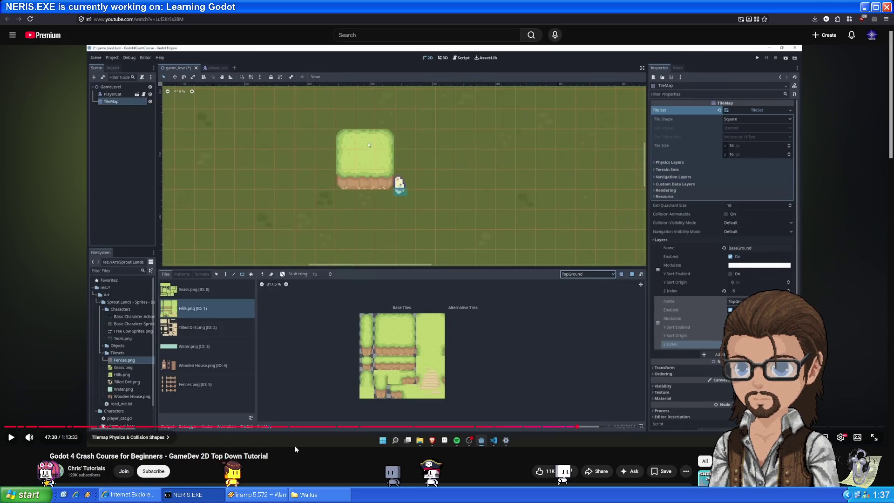
Step: Rewind the crash course in 30-second jumps to 45:35, then return to the Godot editor
key("Left")
key("Left")
key("Left")
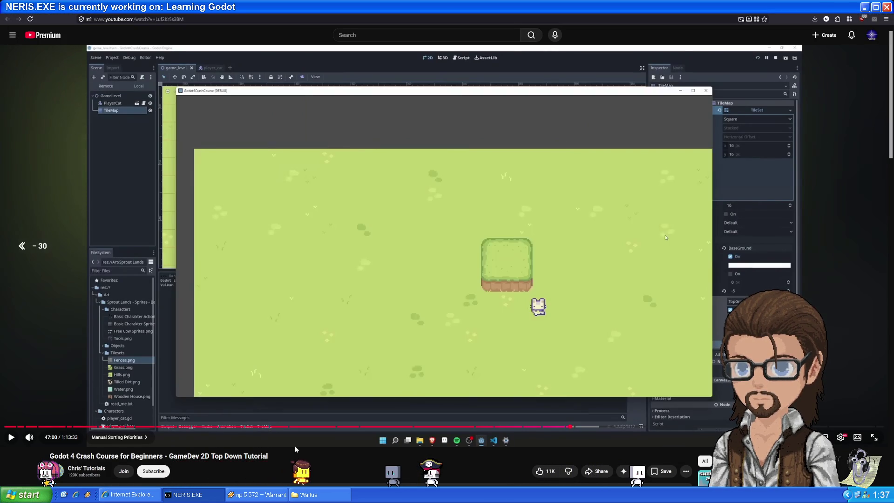
key("Left")
key("Left")
key("Left")
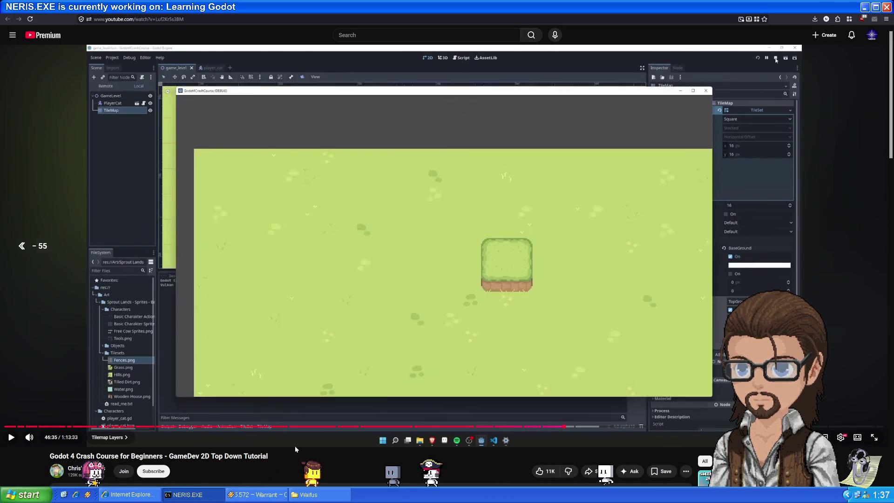
key("Left")
key("Left")
key("Left")
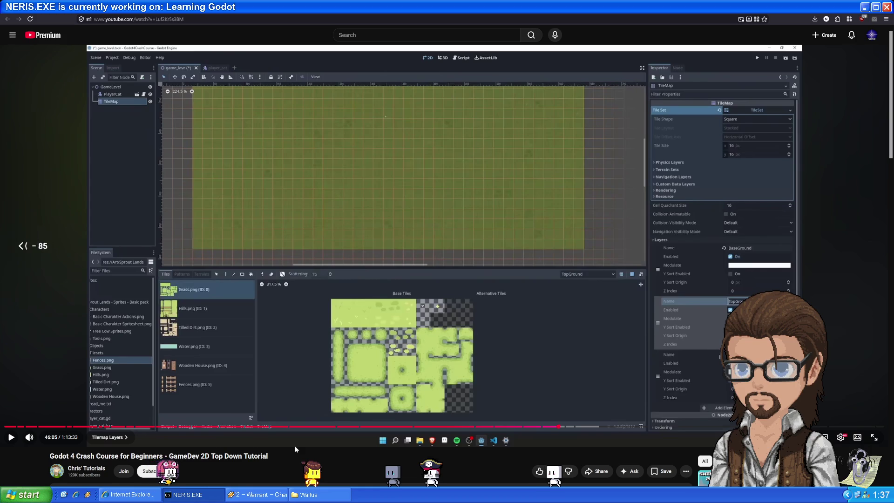
key("Left")
key("Left")
key("Left")
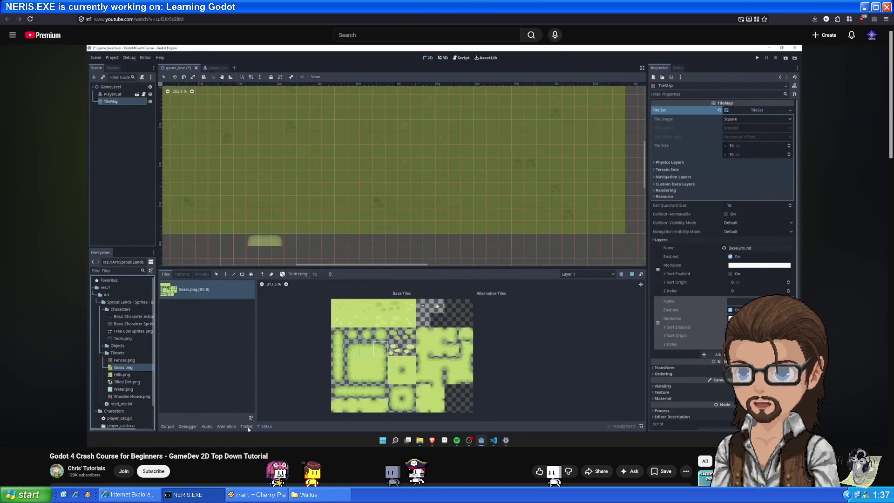
key("alt+Tab")
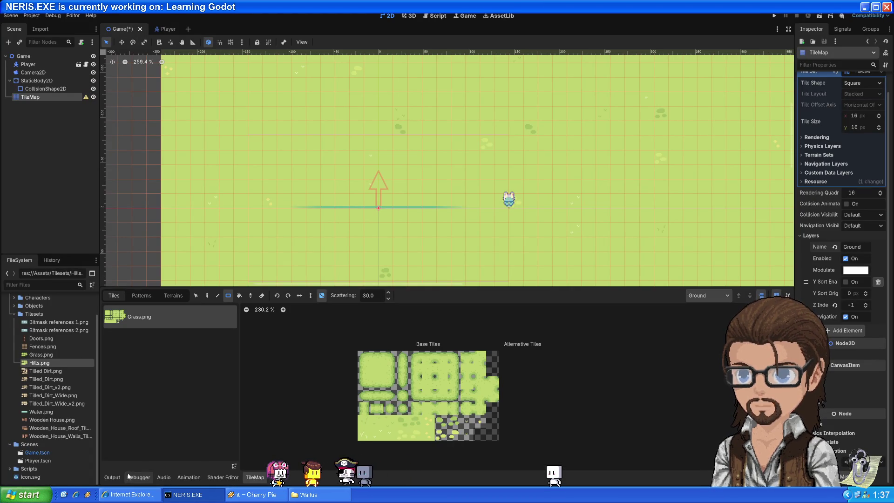